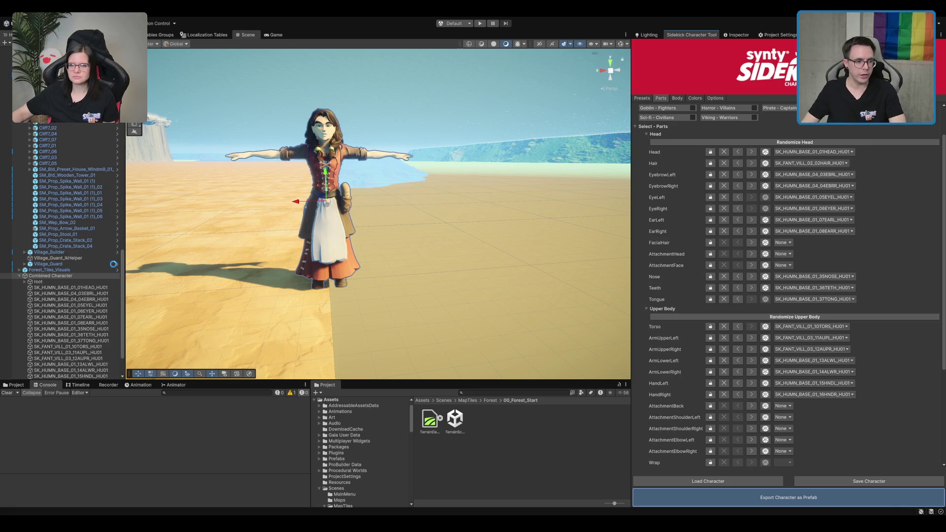
# Step: Delete the Combined Character from the forest scene and list the Scenes folder contents
pyautogui.click(46, 277)
pyautogui.press('Delete')
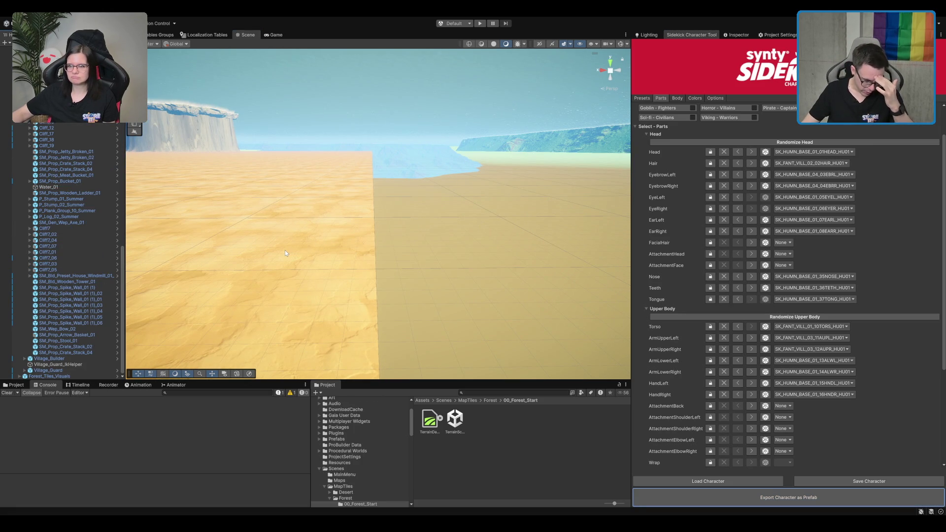
pyautogui.click(319, 468)
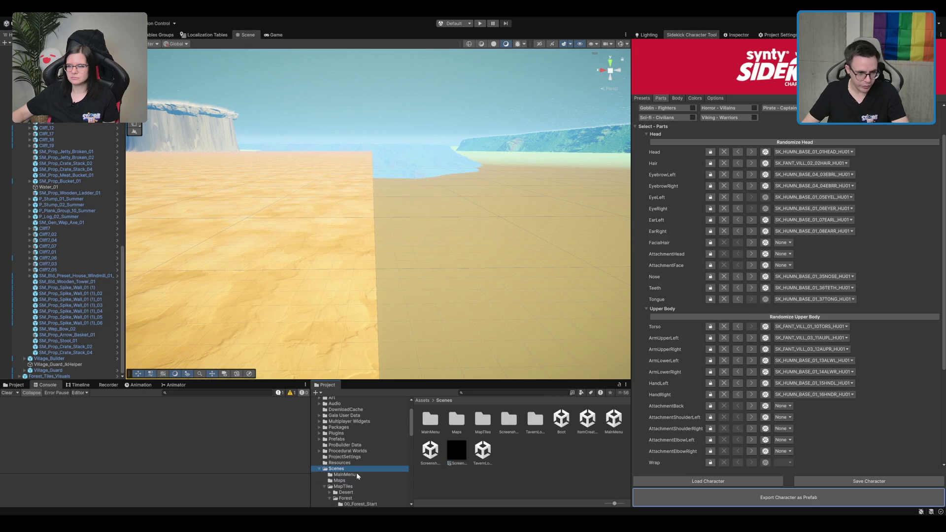
# Step: Browse the Project tree through Prefabs > BiomePrefabs to the Forest Character folder
pyautogui.scroll(-3)
pyautogui.click(361, 471)
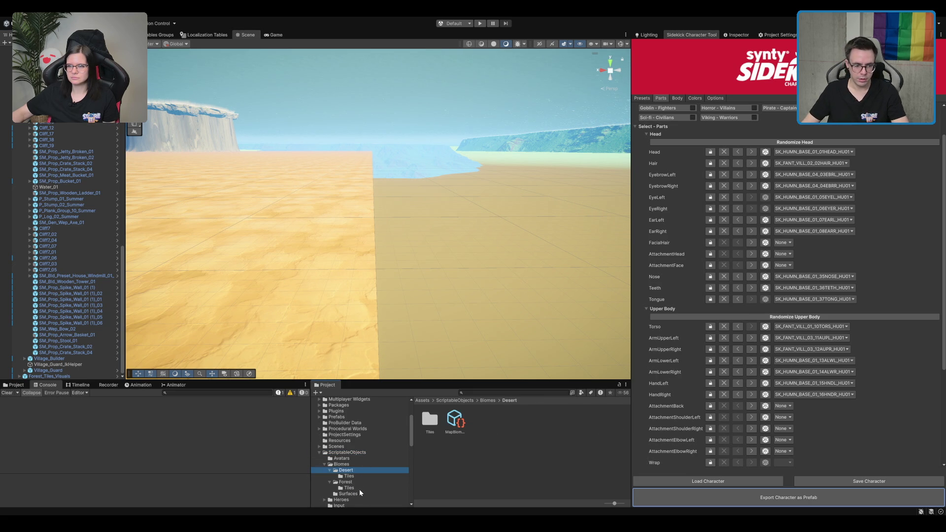
pyautogui.scroll(3)
pyautogui.click(362, 469)
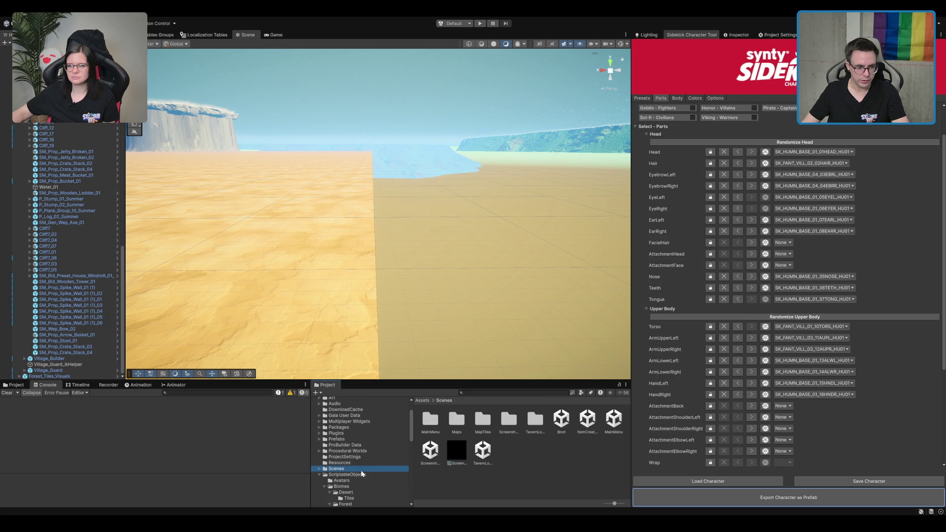
pyautogui.click(361, 473)
pyautogui.scroll(3)
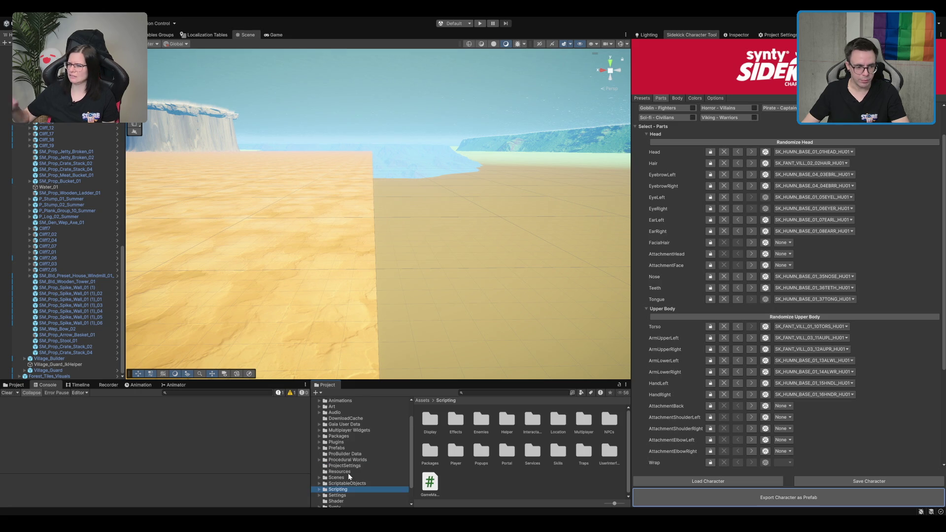
pyautogui.doubleClick(359, 448)
pyautogui.click(359, 454)
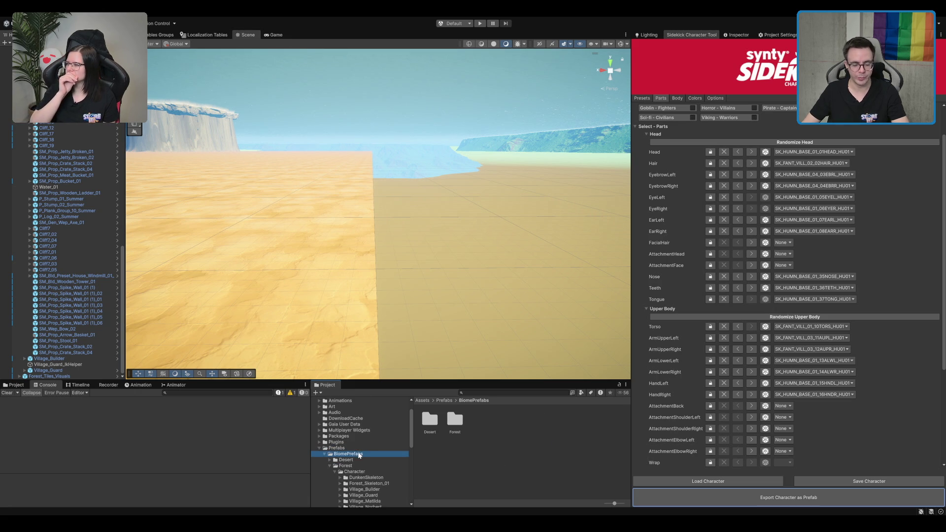
pyautogui.press('Left')
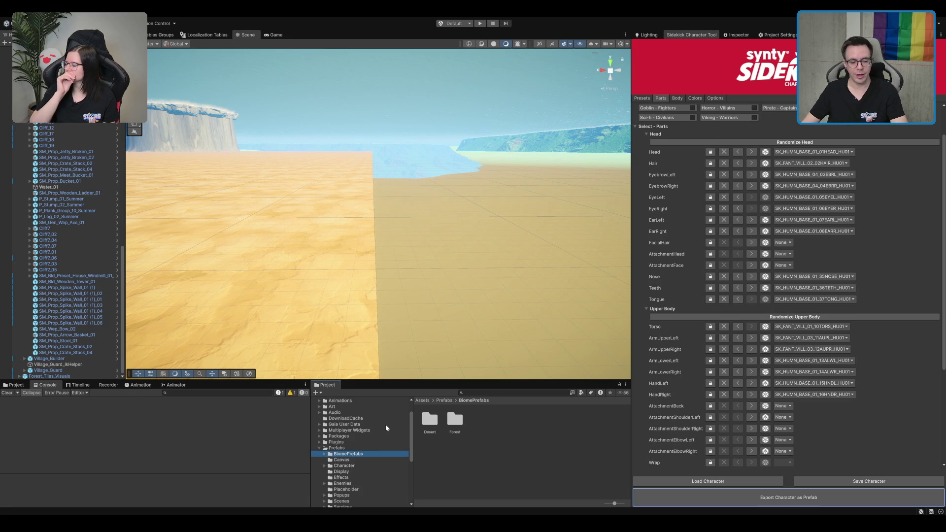
pyautogui.press('Right')
pyautogui.press('Down')
pyautogui.press('Down')
pyautogui.press('Down')
pyautogui.press('Left')
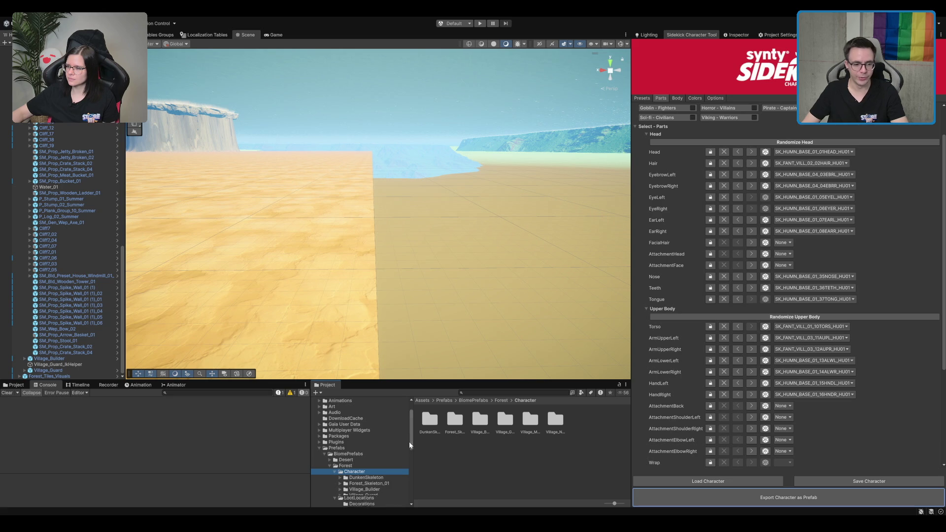
pyautogui.scroll(-3)
# Step: Select the Village_Norbert prefab to show its Animator, Capsule Collider and Interactable Npc settings
pyautogui.click(377, 442)
pyautogui.click(528, 425)
pyautogui.click(736, 35)
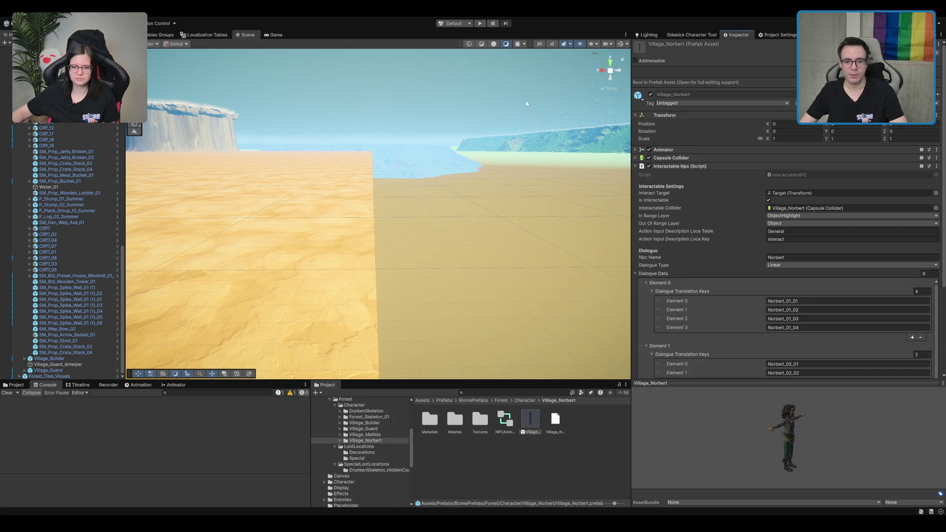
# Step: Drop Village_Norbert into the Scene view, frame it, and expand its Animator component
pyautogui.moveTo(530, 418); pyautogui.dragTo(339, 290)
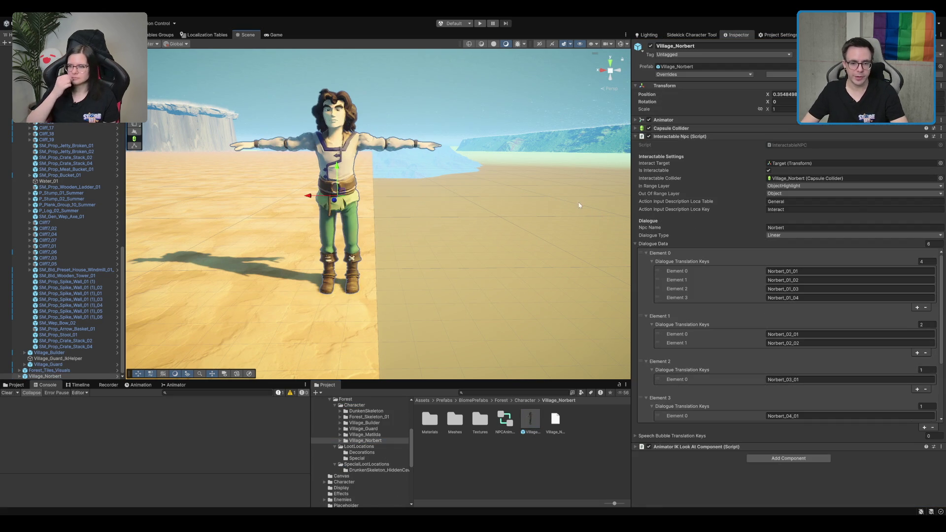
pyautogui.press('f')
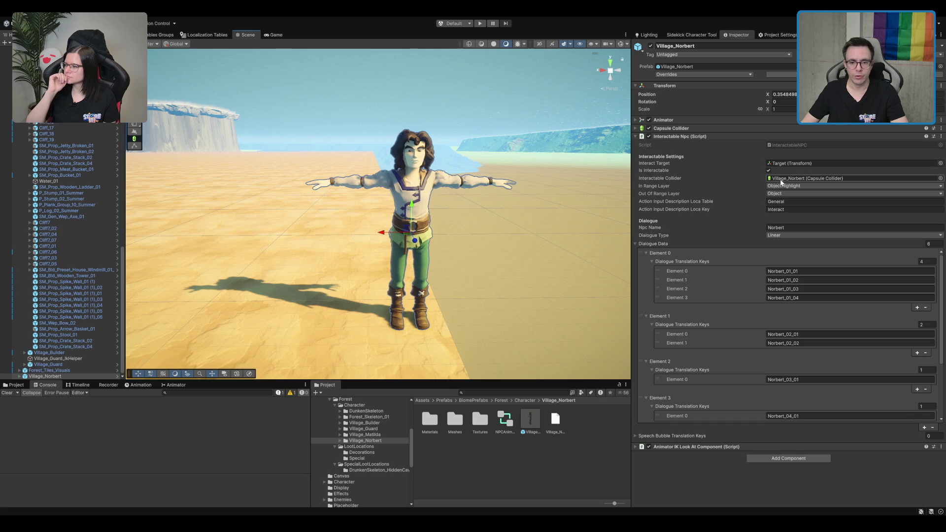
pyautogui.click(661, 137)
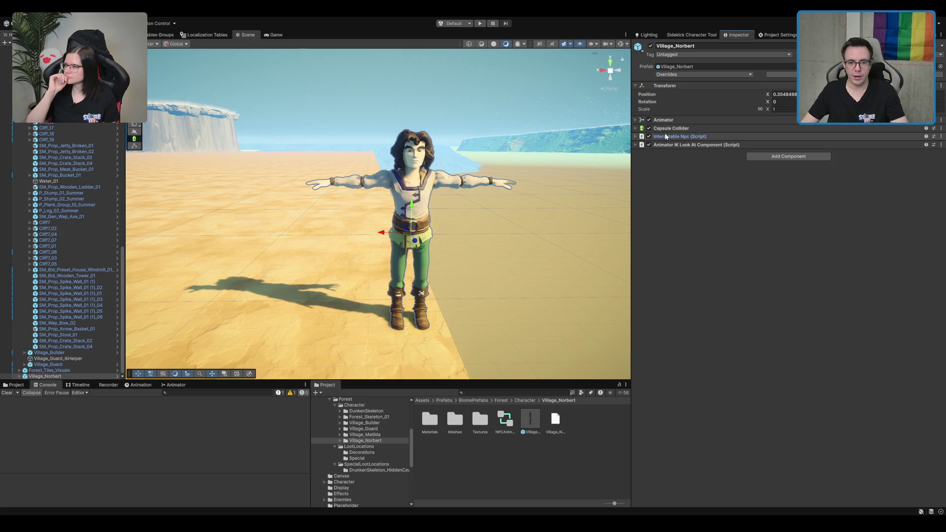
pyautogui.click(19, 376)
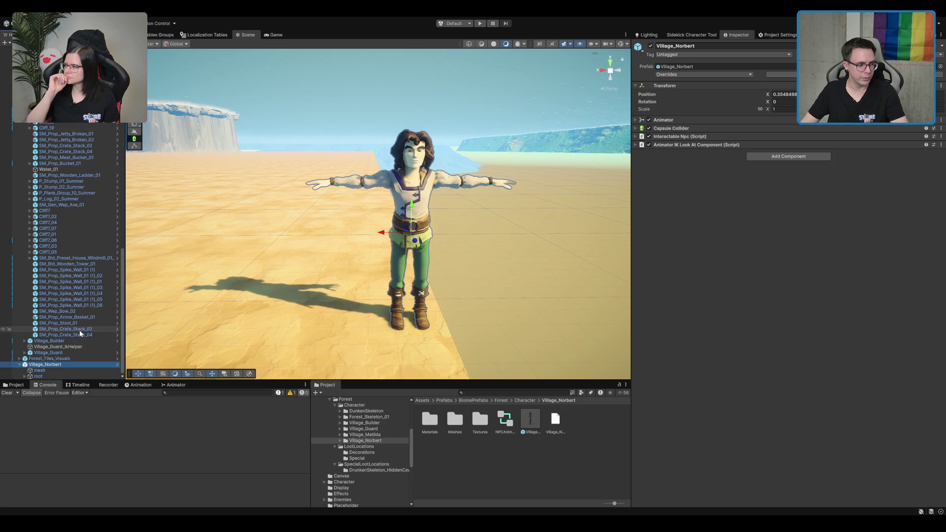
pyautogui.click(672, 119)
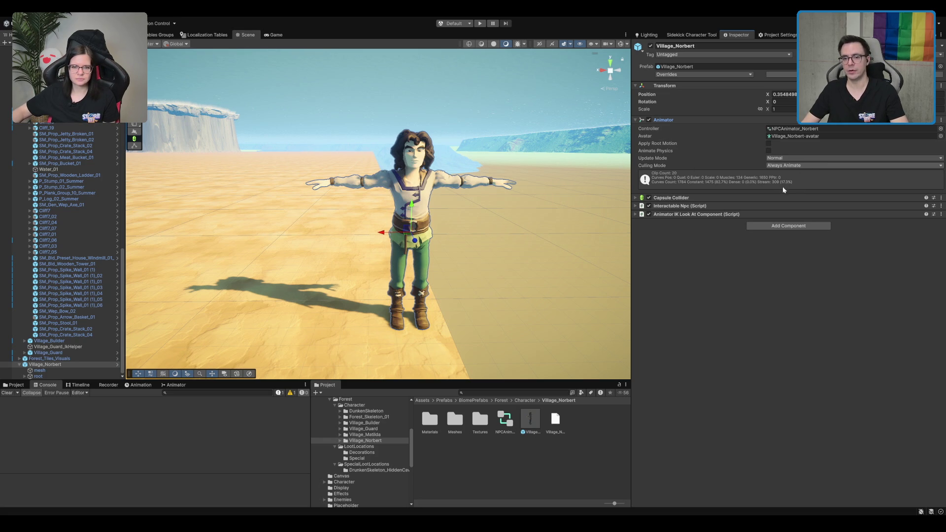
# Step: Change Norbert's Animator Culling Mode from Always Animate to Cull Completely, then check the Animation tab
pyautogui.click(808, 165)
pyautogui.click(806, 190)
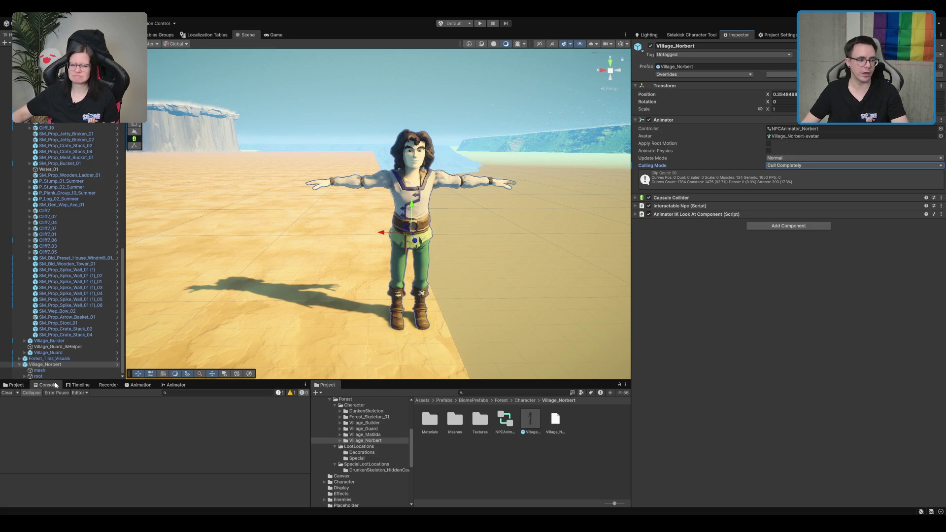
pyautogui.click(140, 385)
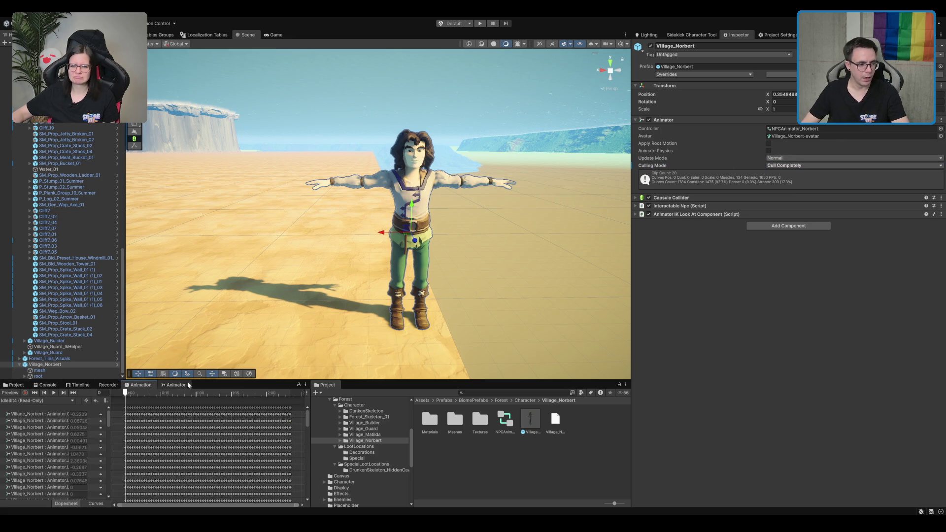
pyautogui.click(46, 385)
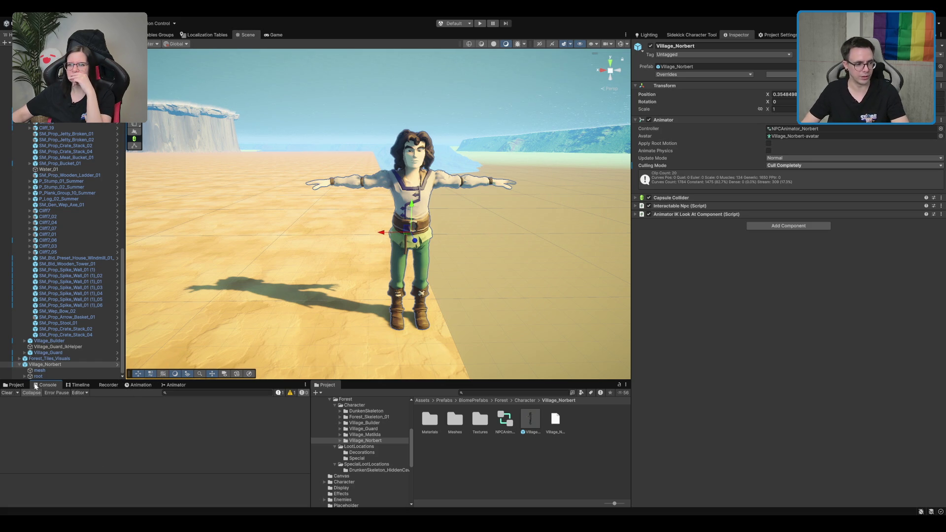
# Step: Select Norbert's mesh child and turn off Update When Offscreen on its Skinned Mesh Renderer
pyautogui.click(40, 377)
pyautogui.click(40, 371)
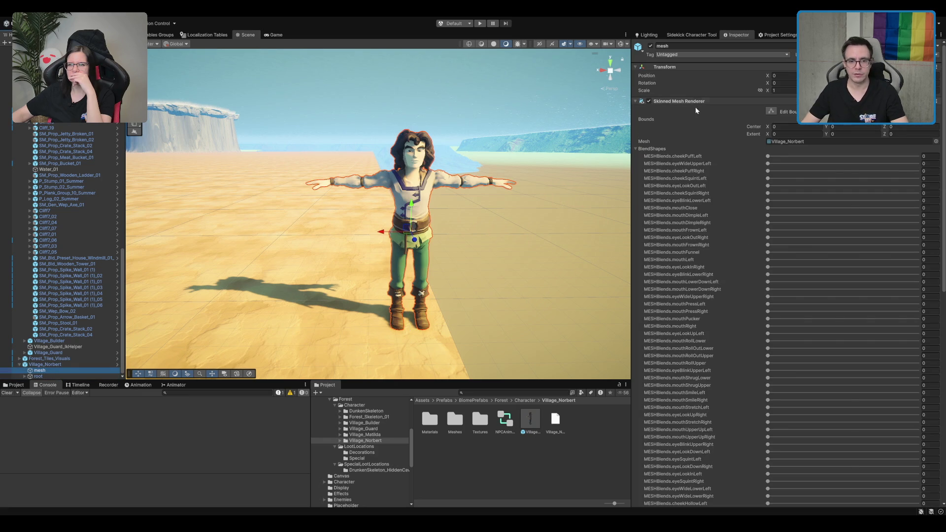
pyautogui.click(653, 148)
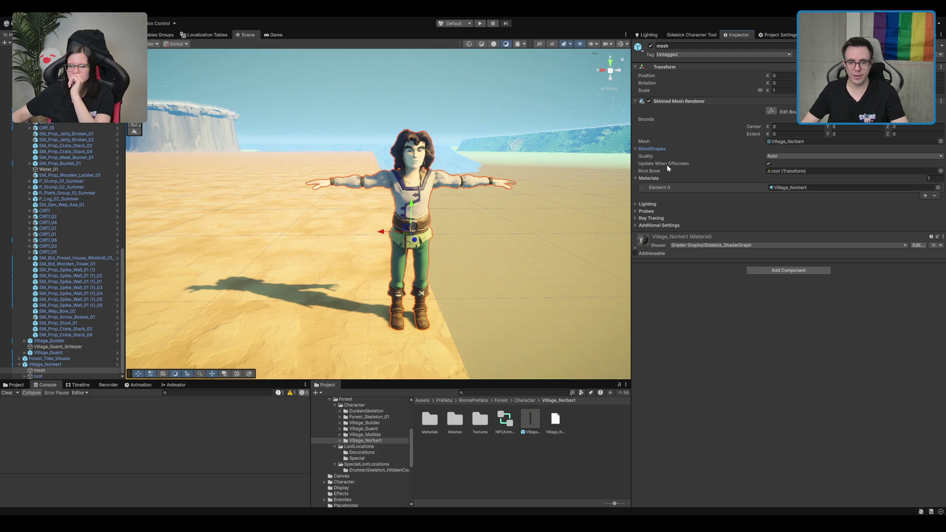
pyautogui.click(656, 149)
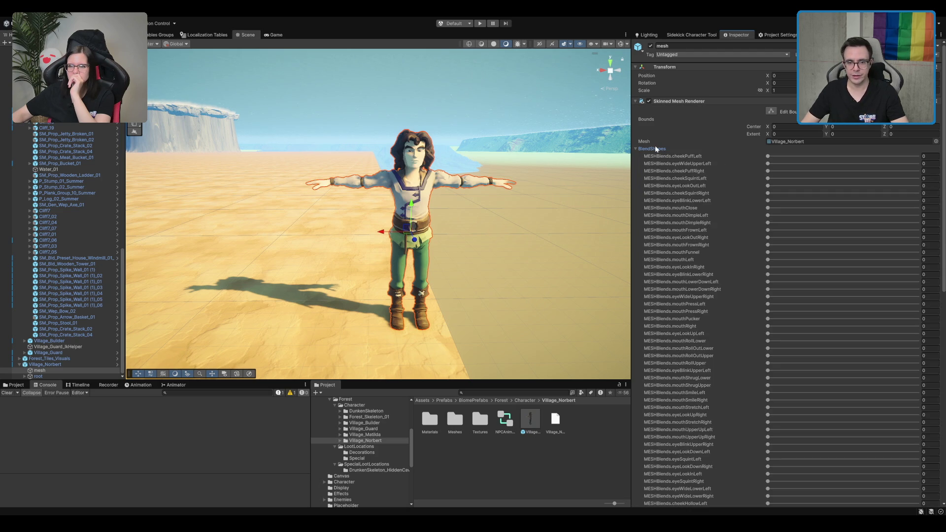
pyautogui.click(655, 149)
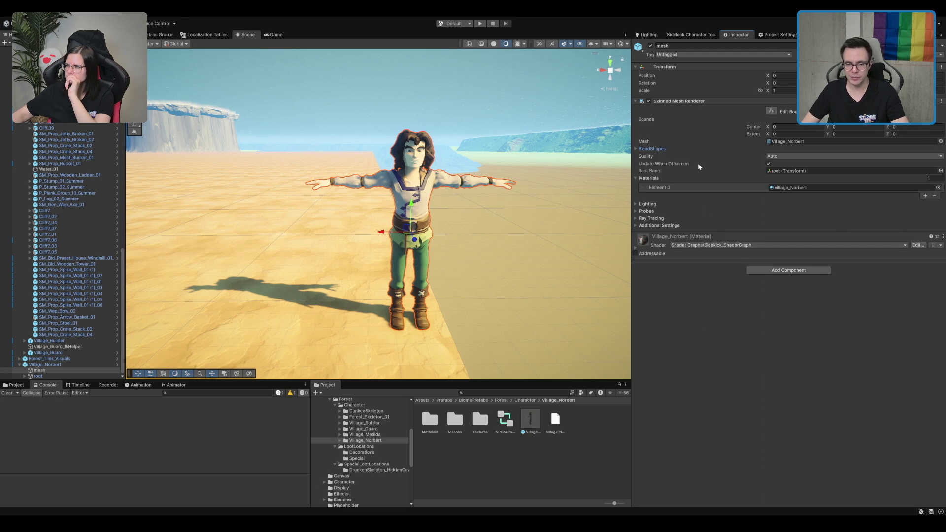
pyautogui.click(769, 163)
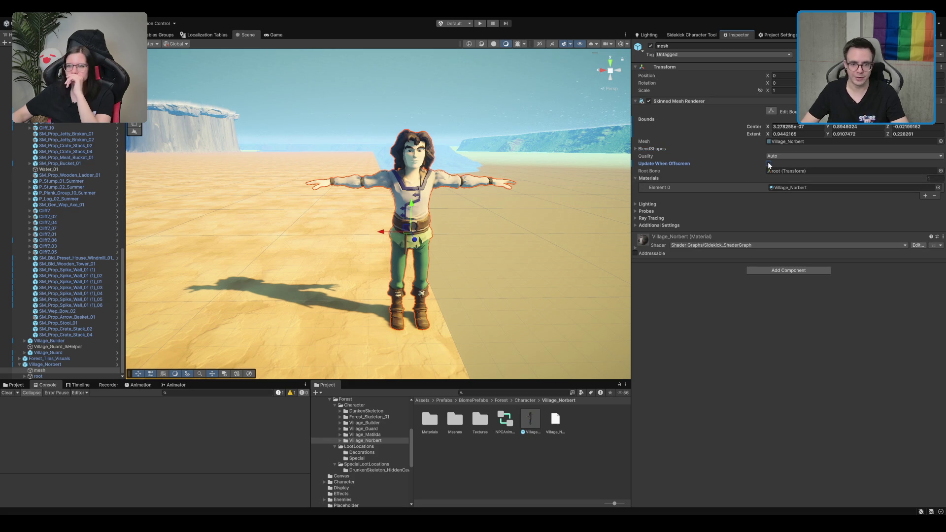
# Step: Set the mesh renderer's Ray Tracing Mode to Off
pyautogui.click(666, 179)
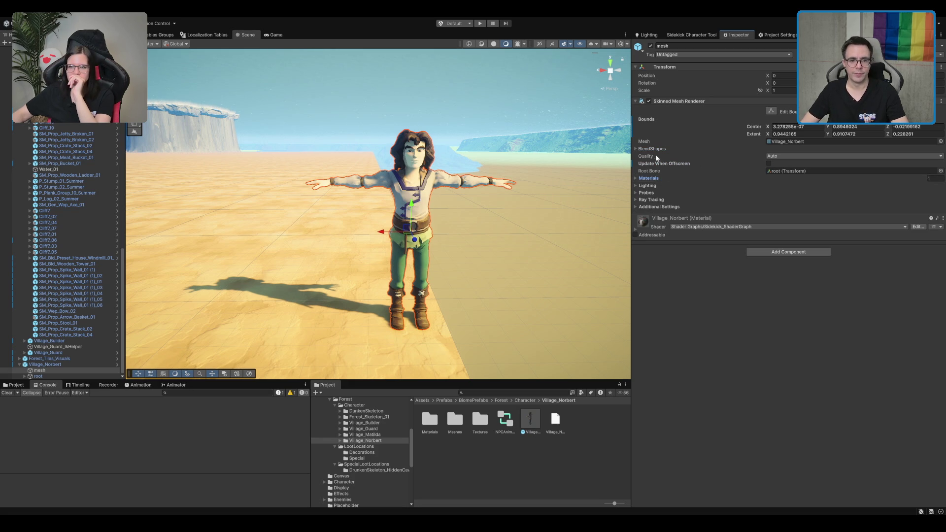
pyautogui.click(656, 149)
pyautogui.click(655, 148)
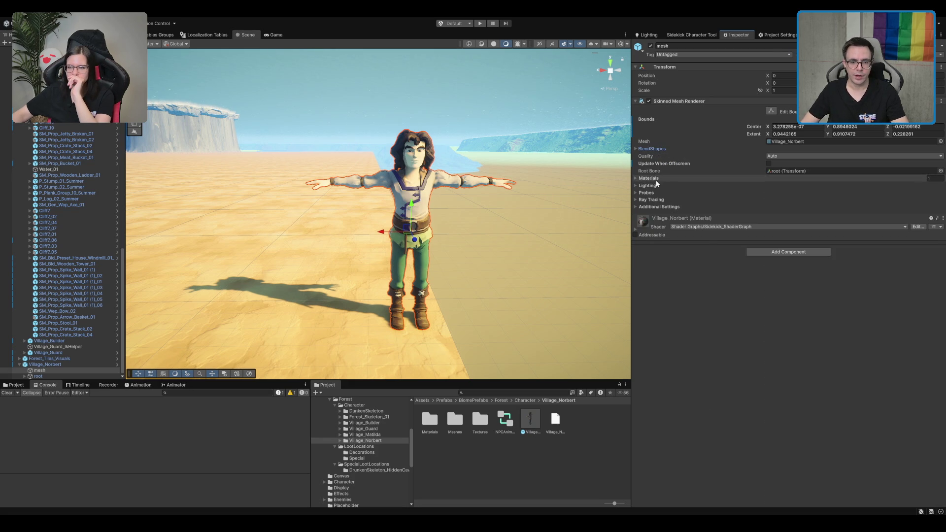
pyautogui.click(657, 185)
pyautogui.click(705, 187)
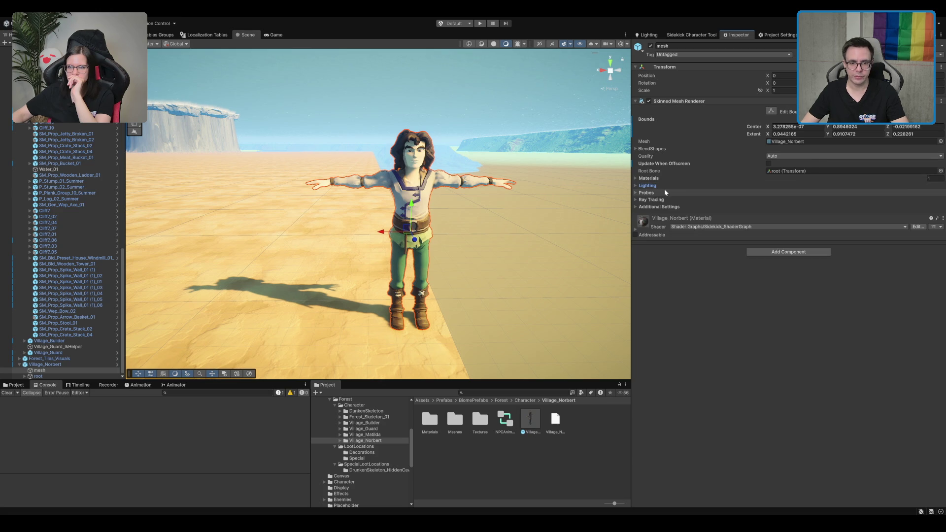
pyautogui.click(672, 186)
pyautogui.click(661, 187)
pyautogui.click(661, 194)
pyautogui.click(657, 195)
pyautogui.click(657, 199)
pyautogui.click(784, 209)
pyautogui.click(779, 185)
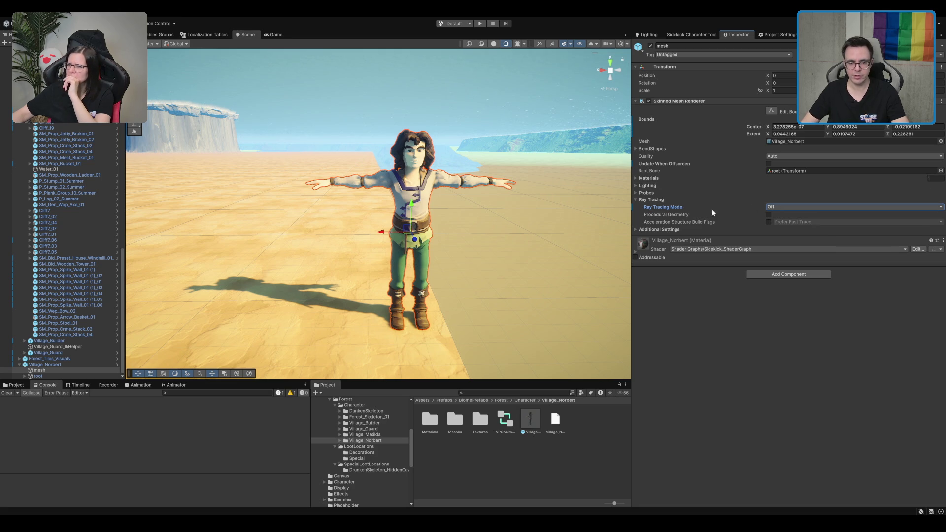
# Step: Turn off Skinned Motion Vectors and reselect the Village_Norbert root object
pyautogui.click(677, 200)
pyautogui.click(660, 207)
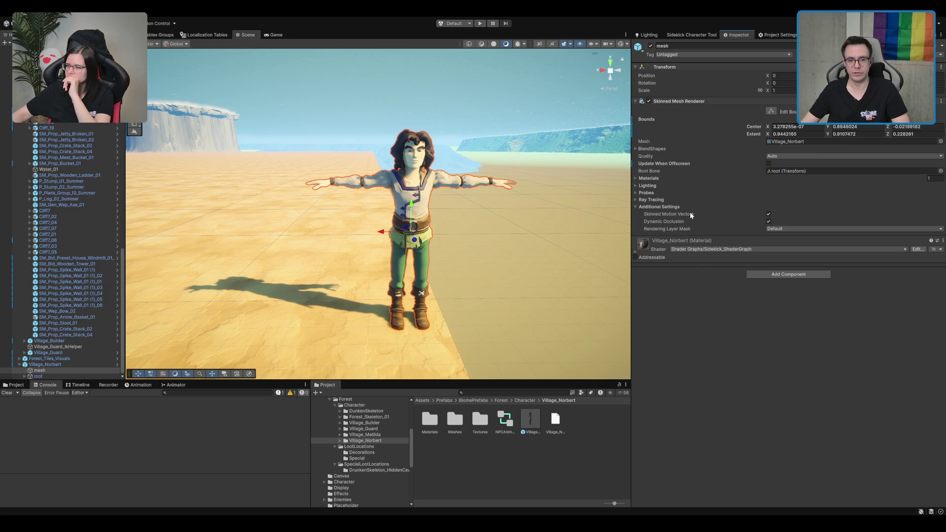
pyautogui.click(768, 215)
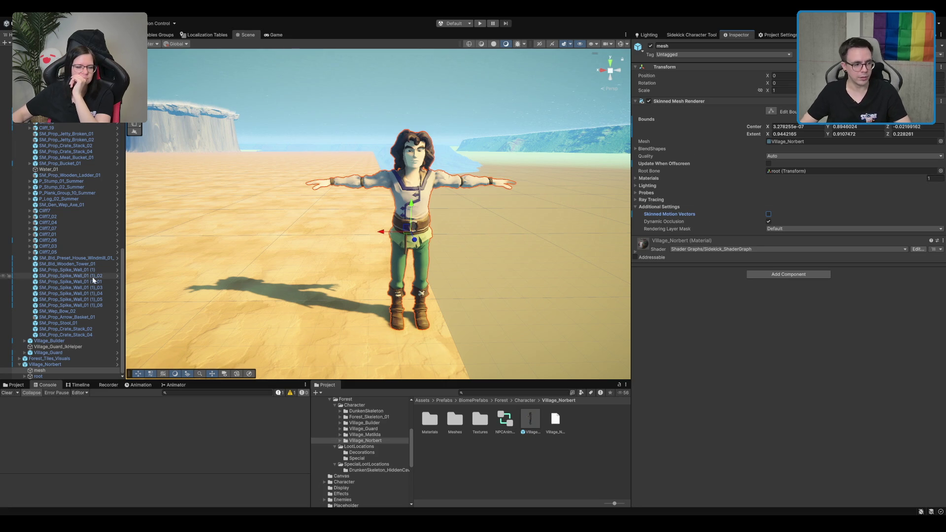
pyautogui.click(45, 364)
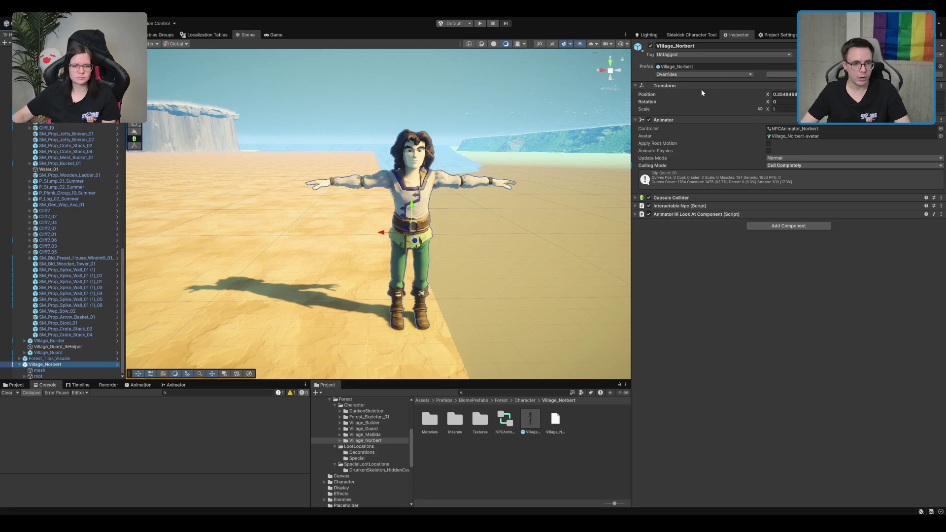
# Step: Delete Village_Norbert from the scene and list the Village_Matilda folder's Materials, Meshes, Textures and prefab
pyautogui.click(718, 79)
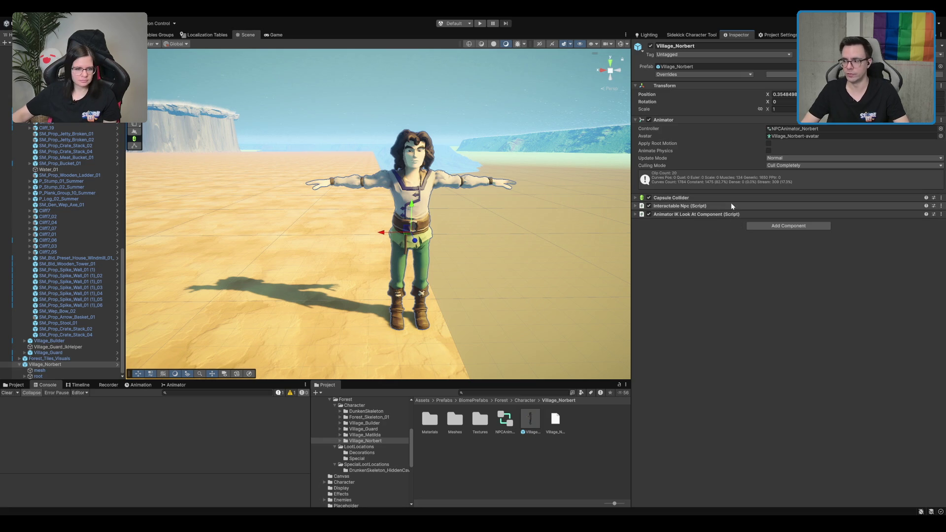
pyautogui.click(84, 365)
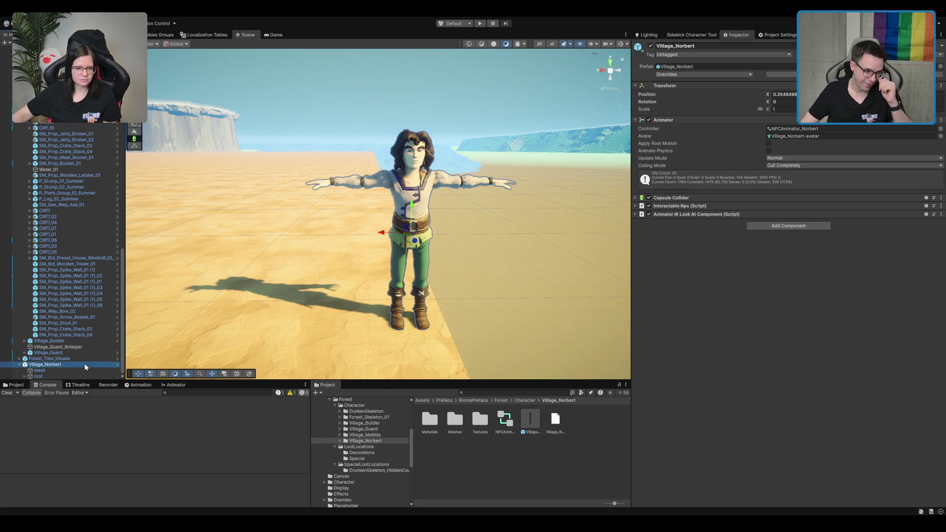
pyautogui.press('Delete')
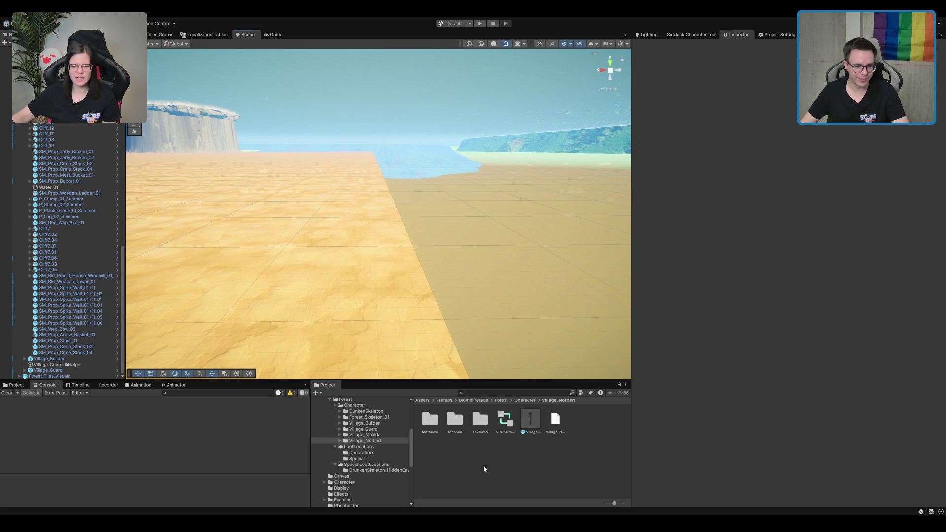
pyautogui.click(375, 435)
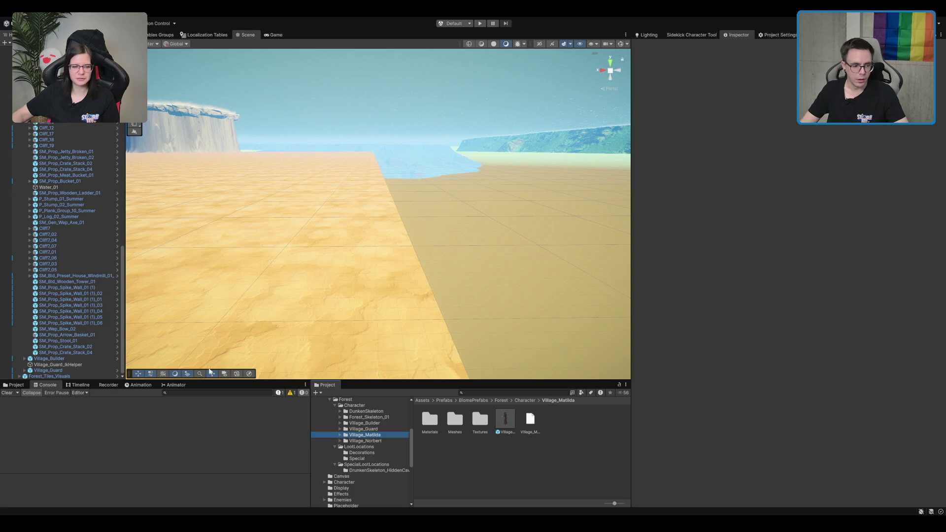
# Step: Collapse the LootLocations and BiomePrefabs folders and move up to the Character prefab folder
pyautogui.click(377, 446)
pyautogui.press('Left')
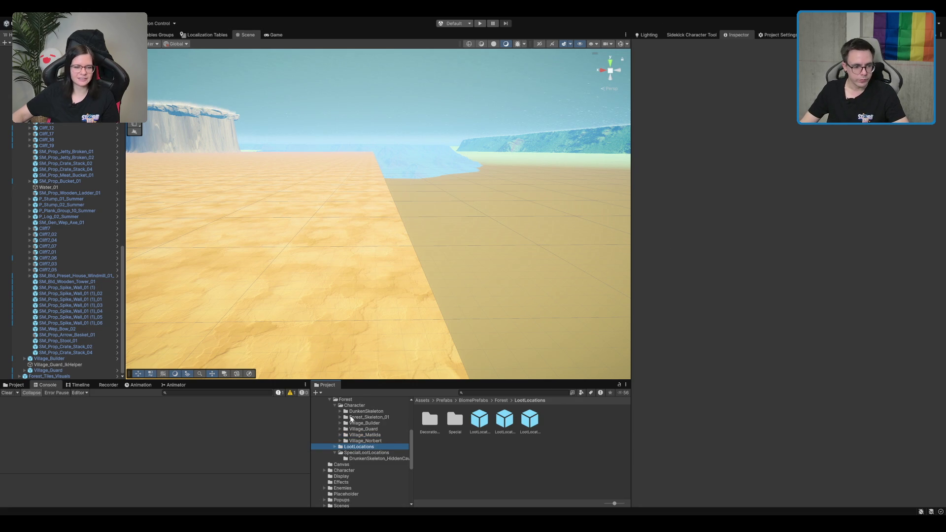
pyautogui.scroll(3)
pyautogui.press('Down')
pyautogui.scroll(3)
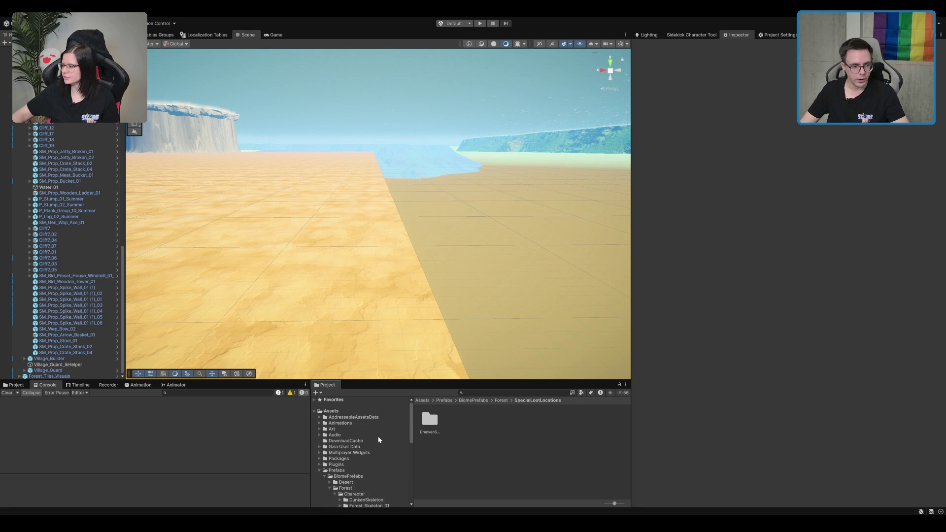
pyautogui.scroll(-3)
pyautogui.click(361, 454)
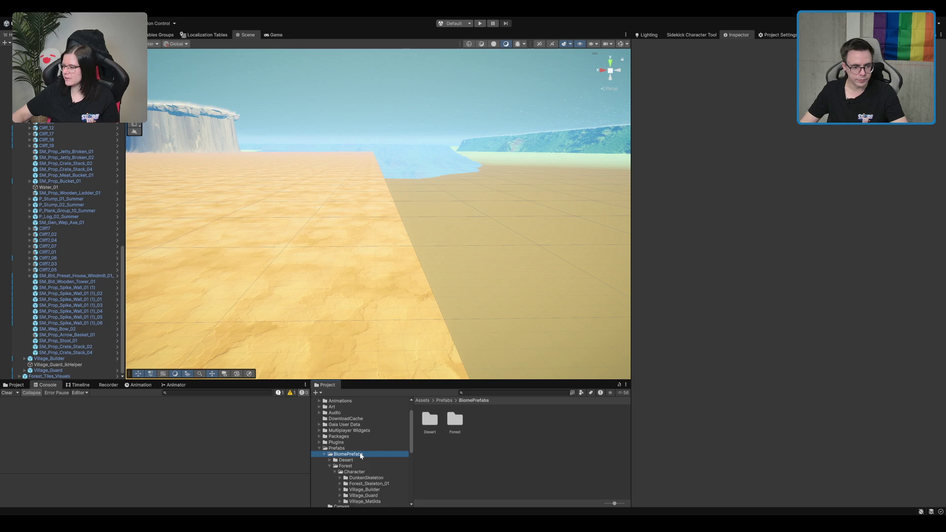
pyautogui.press('Left')
pyautogui.press('Down')
pyautogui.press('Down')
pyautogui.press('Down')
pyautogui.press('Up')
pyautogui.press('Right')
pyautogui.press('Down')
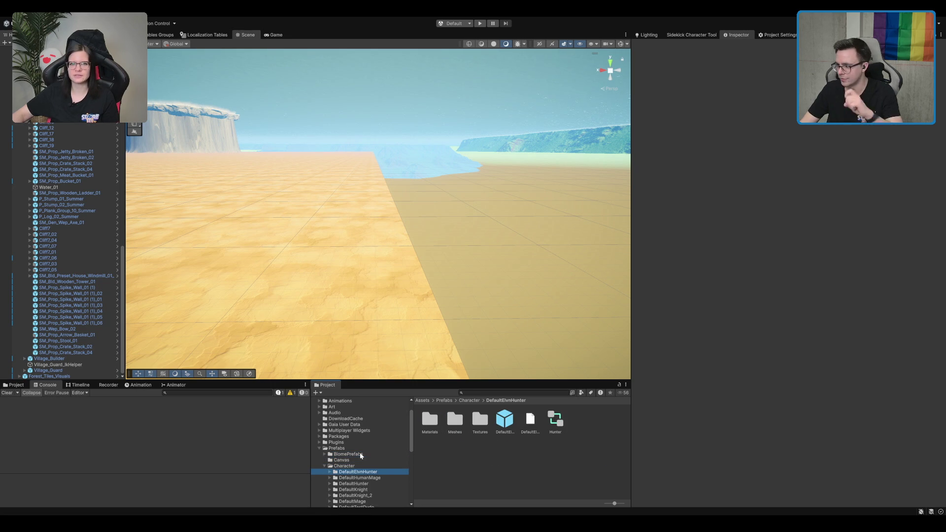
pyautogui.click(361, 454)
# Step: Open the Prefabs > Character > NPCs folder, cancelling an accidental rename
pyautogui.click(552, 492)
pyautogui.scroll(-3)
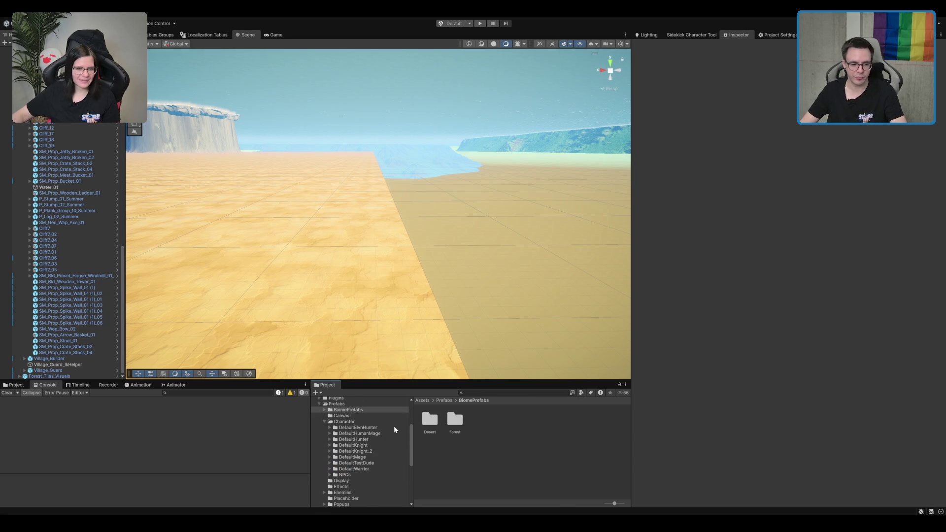
pyautogui.click(384, 422)
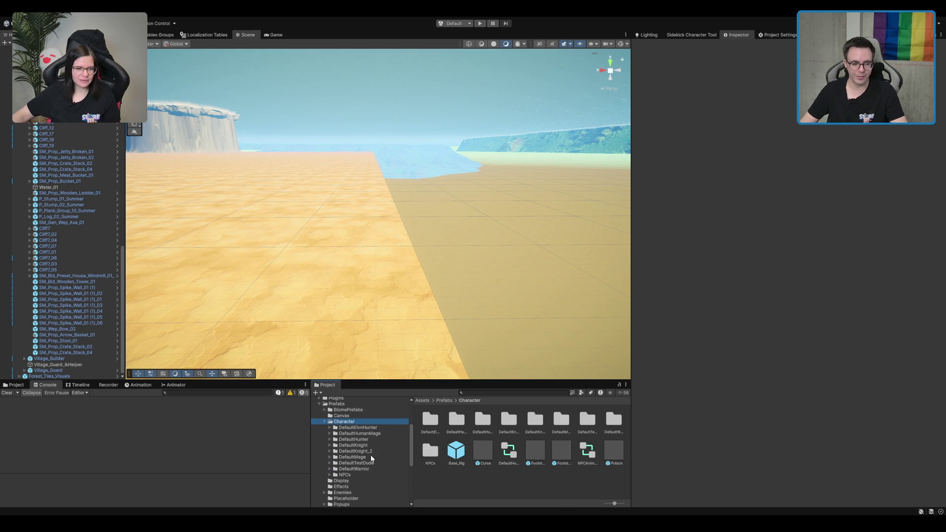
pyautogui.click(383, 474)
pyautogui.click(383, 474)
pyautogui.click(389, 462)
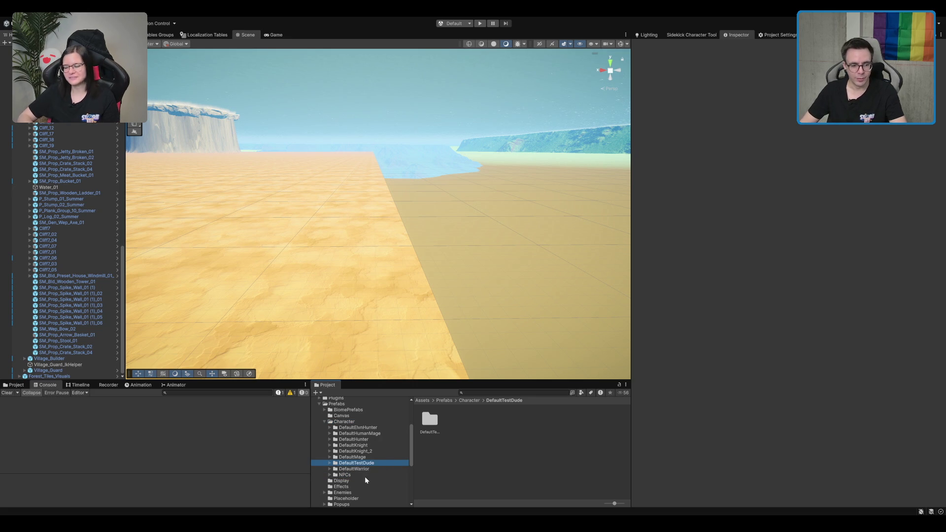
pyautogui.click(364, 476)
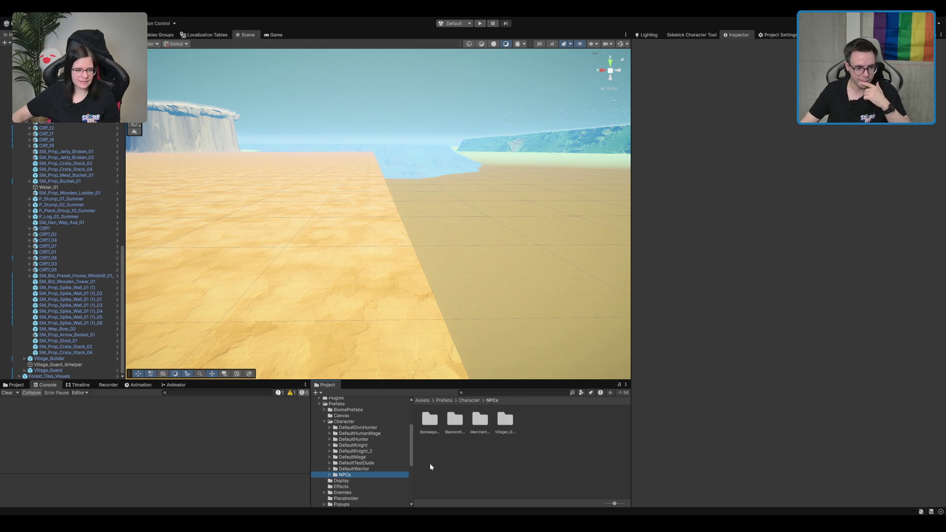
# Step: Open the Barkeeper_Helga folder among the NPCs and place Barkeeper_Helga onto the sand
pyautogui.click(433, 444)
pyautogui.press('Right')
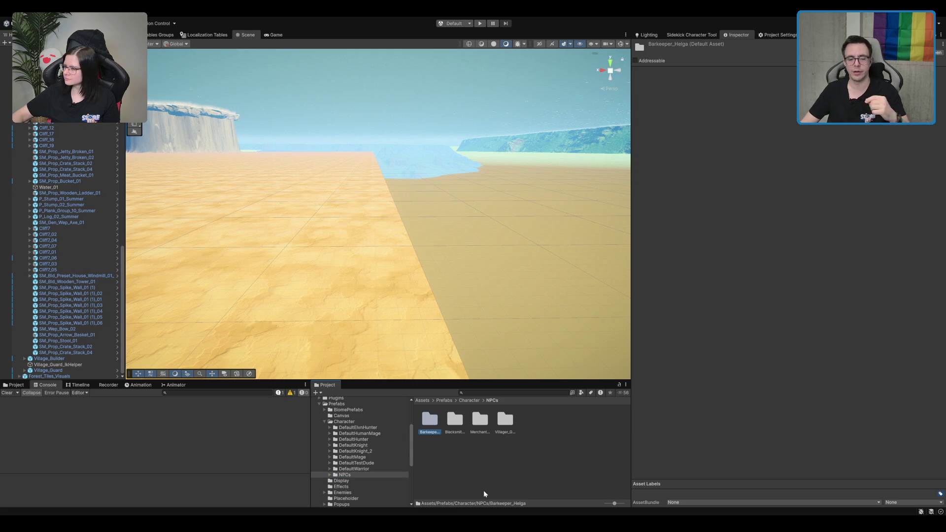
pyautogui.click(505, 427)
pyautogui.click(472, 424)
pyautogui.click(406, 417)
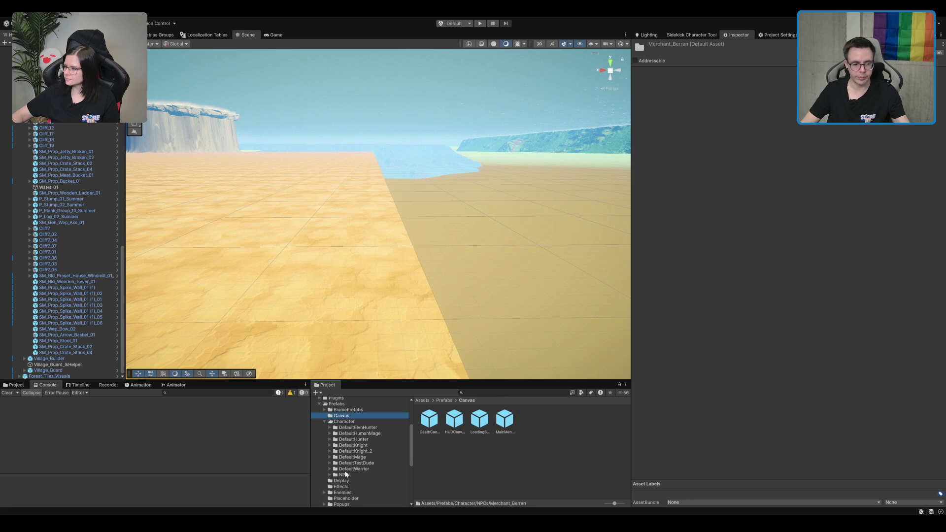
pyautogui.click(343, 474)
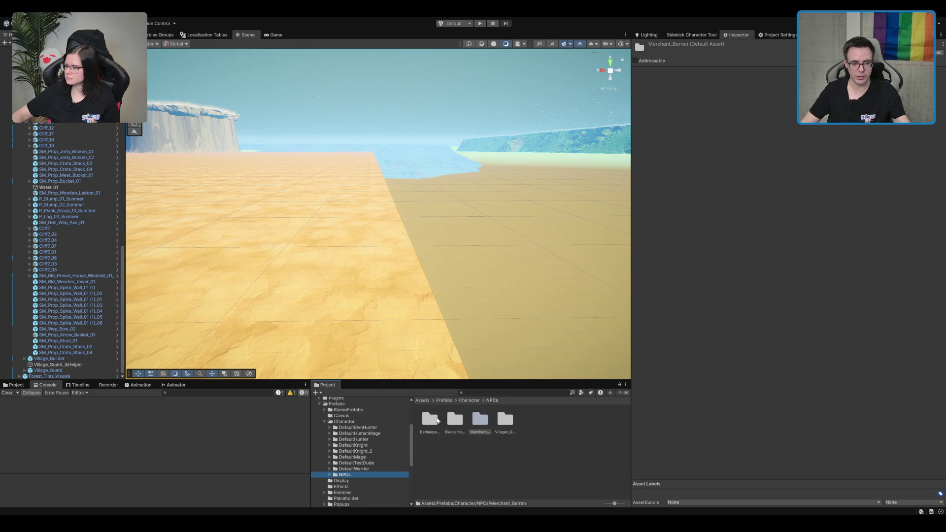
pyautogui.doubleClick(429, 419)
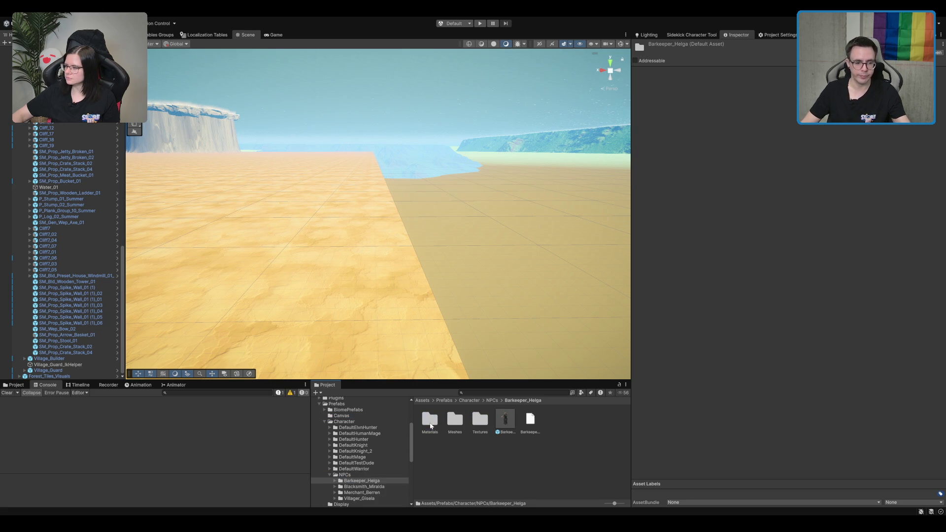
pyautogui.moveTo(505, 419); pyautogui.dragTo(407, 306)
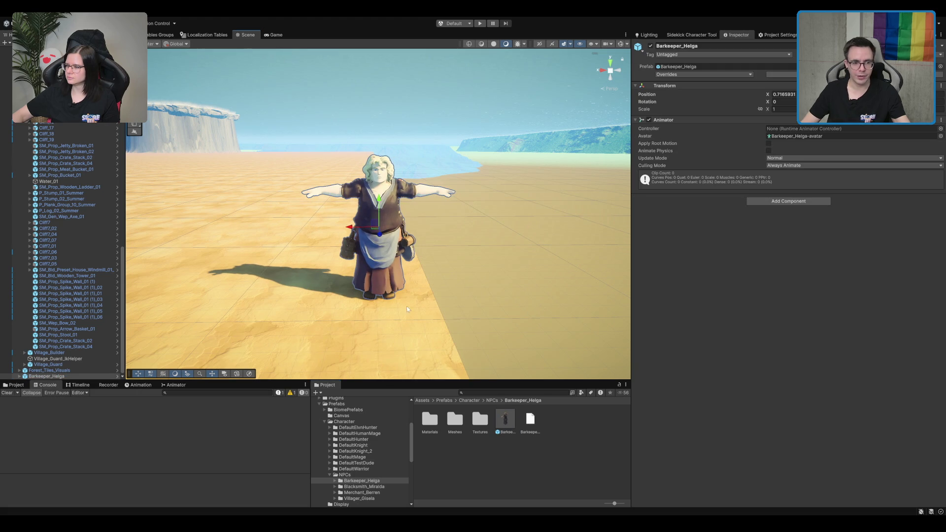
pyautogui.press('f')
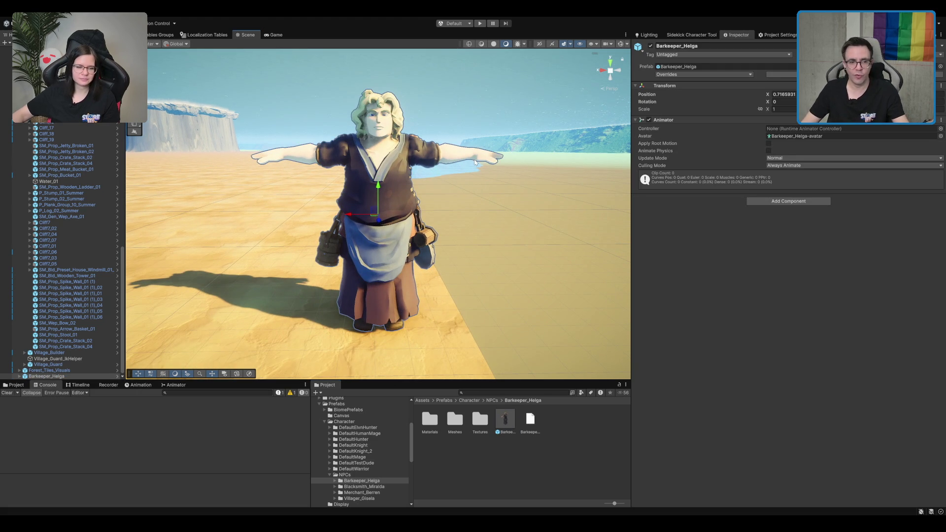
pyautogui.scroll(3)
pyautogui.moveTo(474, 159); pyautogui.dragTo(474, 209)
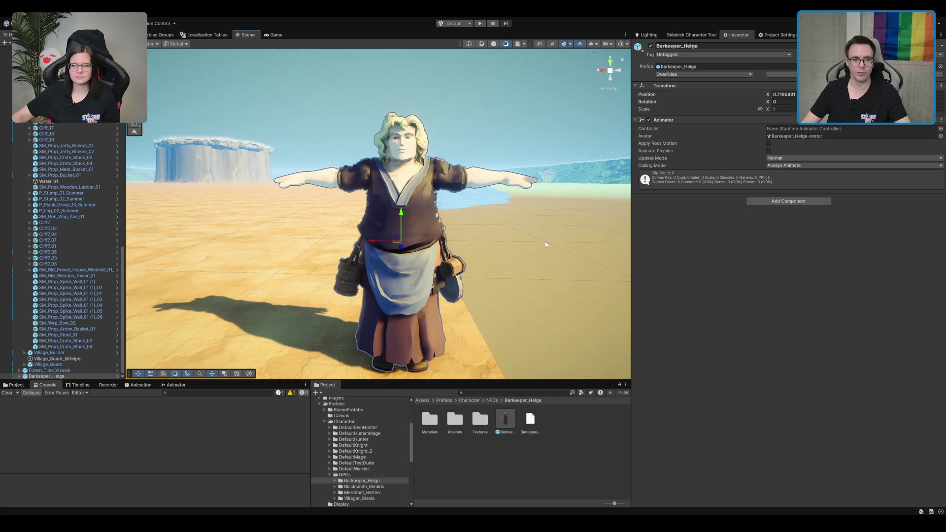
pyautogui.moveTo(567, 198); pyautogui.dragTo(374, 337)
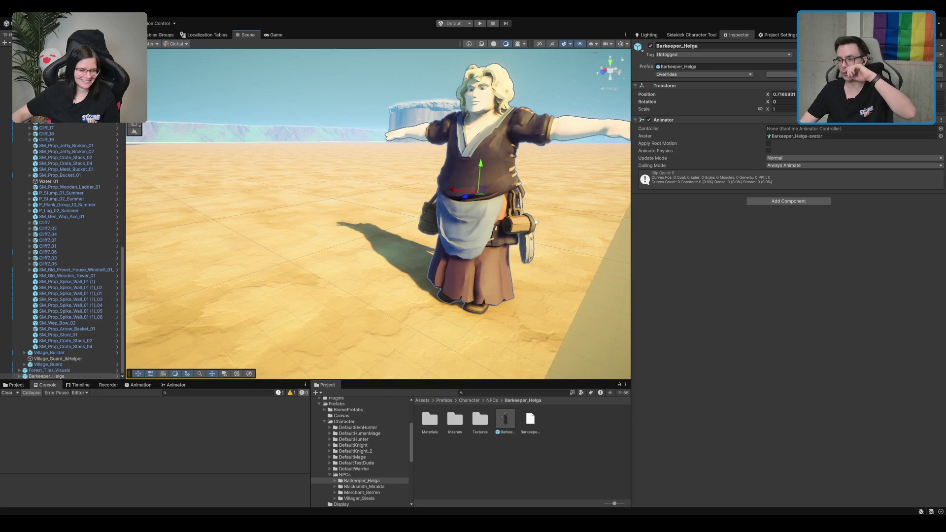
pyautogui.moveTo(536, 222); pyautogui.dragTo(495, 209)
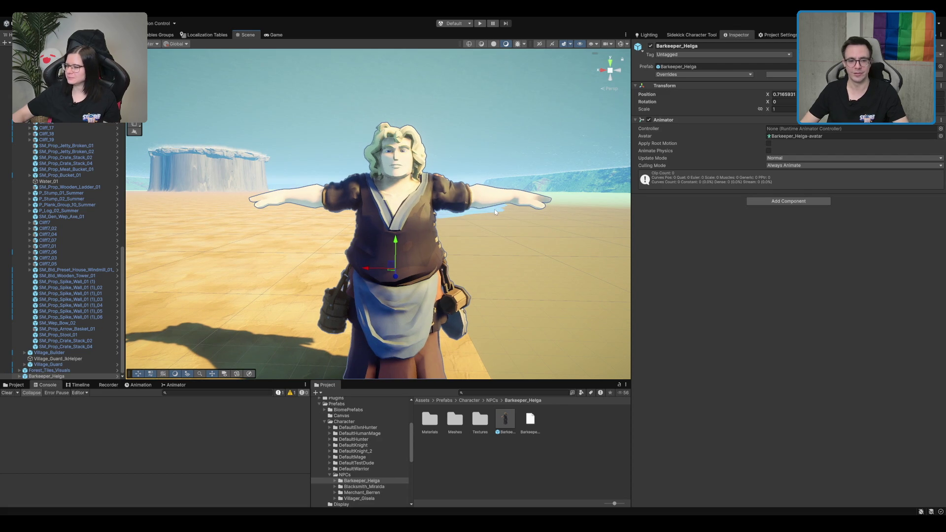
pyautogui.scroll(-3)
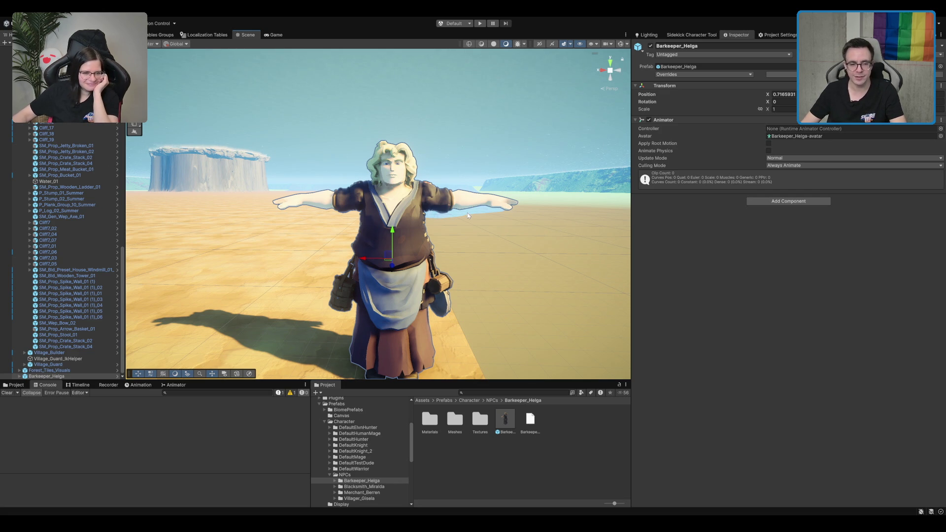
pyautogui.scroll(-3)
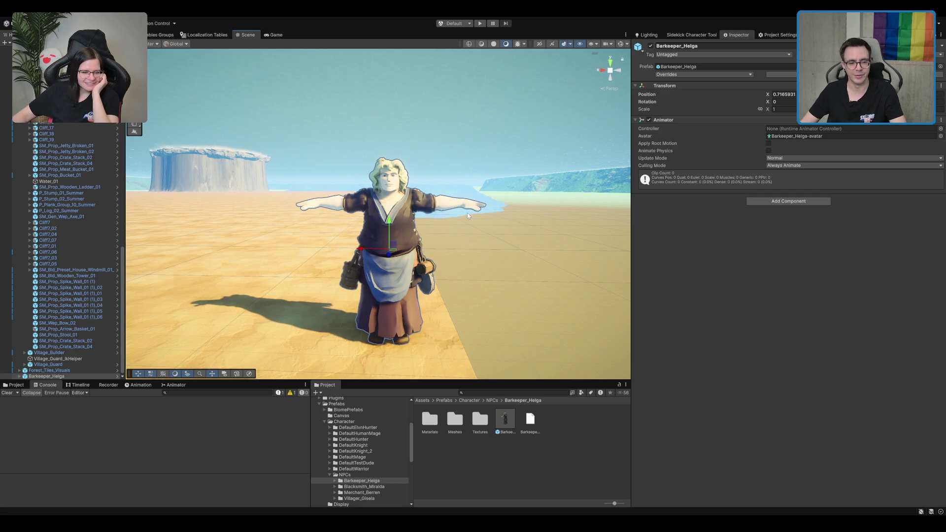
pyautogui.scroll(-3)
pyautogui.press('Delete')
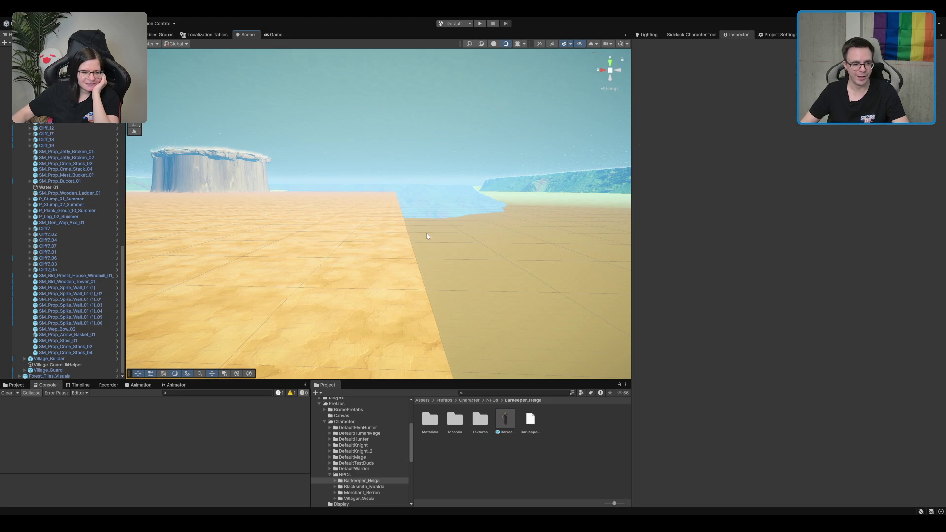
# Step: Collapse the Character prefab folders and frame the whole forest island terrain
pyautogui.doubleClick(381, 424)
pyautogui.press('Up')
pyautogui.press('Up')
pyautogui.press('Right')
pyautogui.press('Down')
pyautogui.moveTo(345, 194); pyautogui.dragTo(501, 174)
pyautogui.click(500, 175)
pyautogui.press('f')
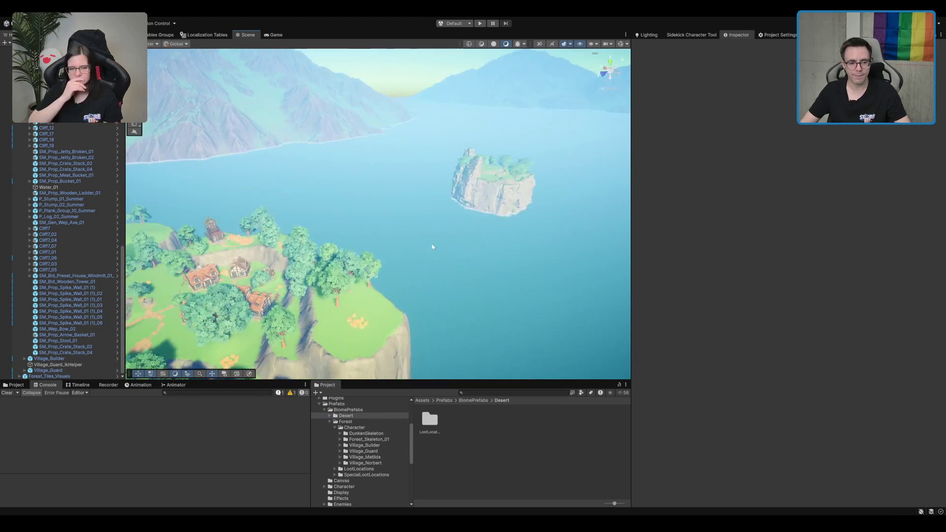
# Step: Zoom in on the village house's front door and open the Forest Character > Village_Matilda folder
pyautogui.click(325, 233)
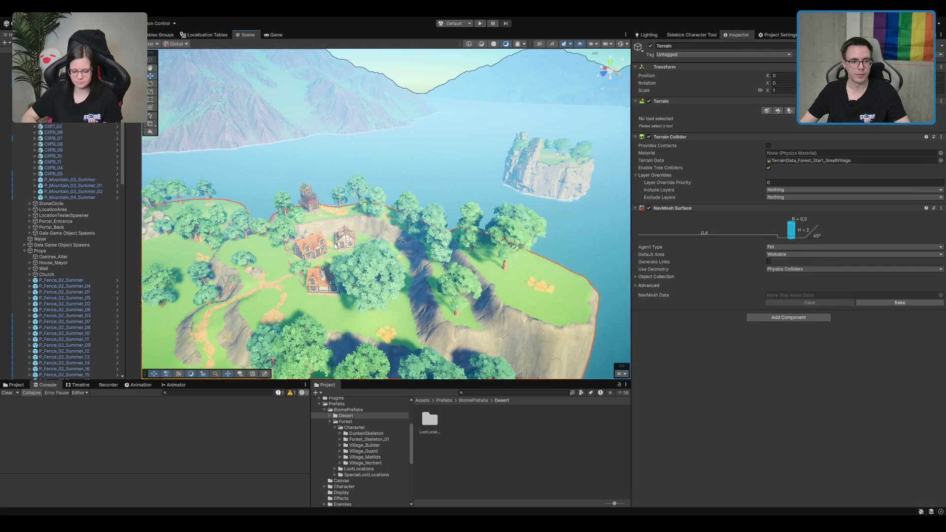
pyautogui.press('f')
pyautogui.moveTo(482, 241); pyautogui.dragTo(369, 179)
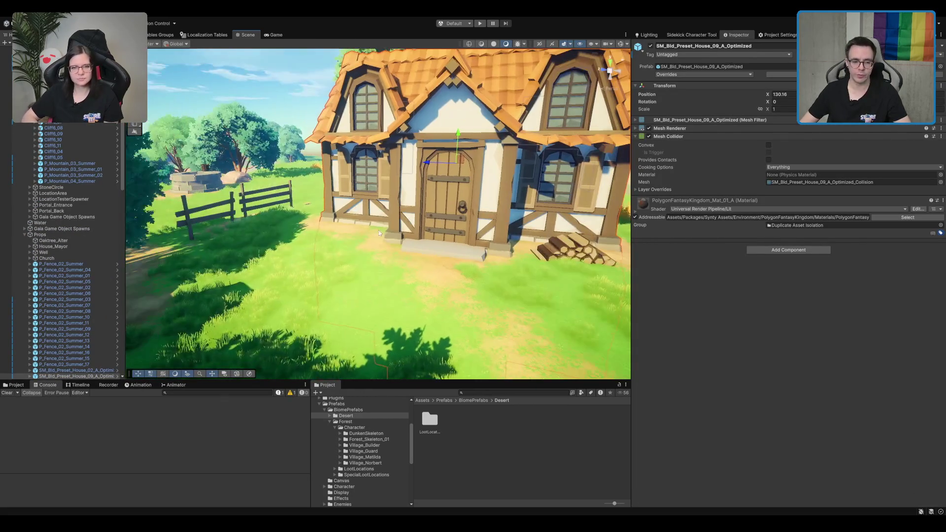
pyautogui.click(354, 427)
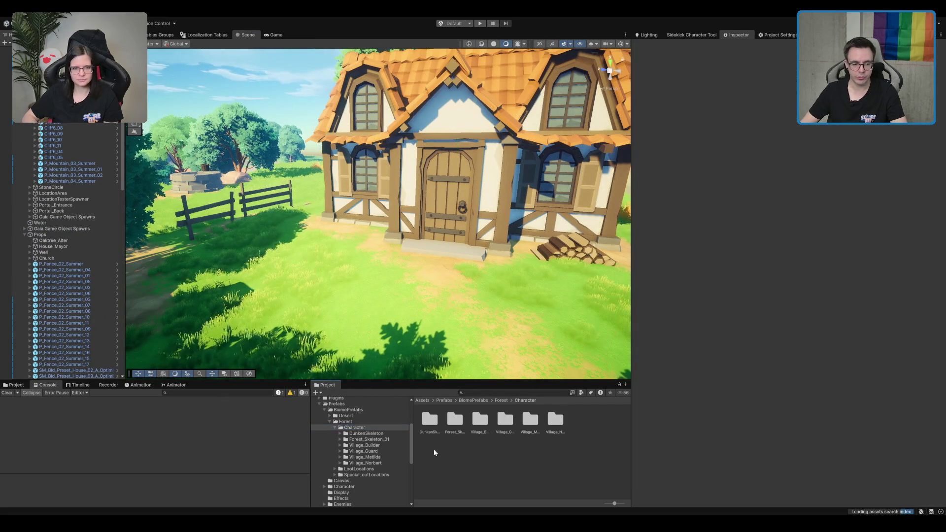
pyautogui.click(364, 457)
# Step: Place Village_Matilda in front of the house and turn her to face the camera
pyautogui.moveTo(505, 418); pyautogui.dragTo(545, 273)
pyautogui.press('f')
pyautogui.moveTo(395, 230); pyautogui.dragTo(468, 223)
pyautogui.press('w')
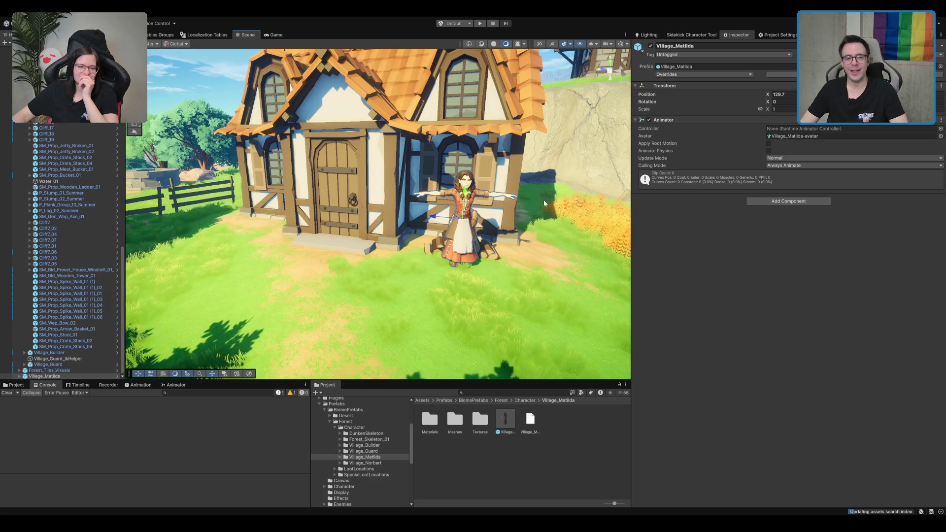
# Step: Move Matilda left so she stands beside the house door
pyautogui.press('f')
pyautogui.scroll(-3)
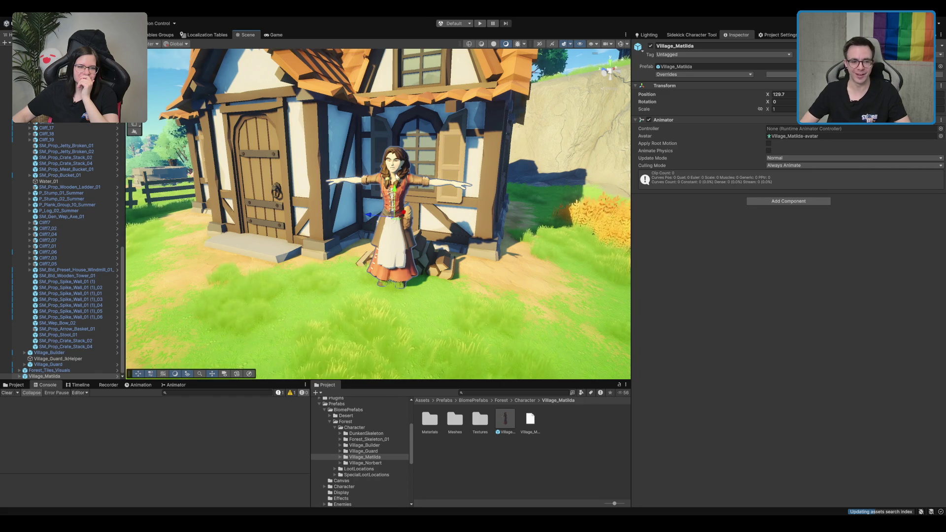
pyautogui.scroll(3)
pyautogui.moveTo(516, 223); pyautogui.dragTo(428, 217)
pyautogui.press('f')
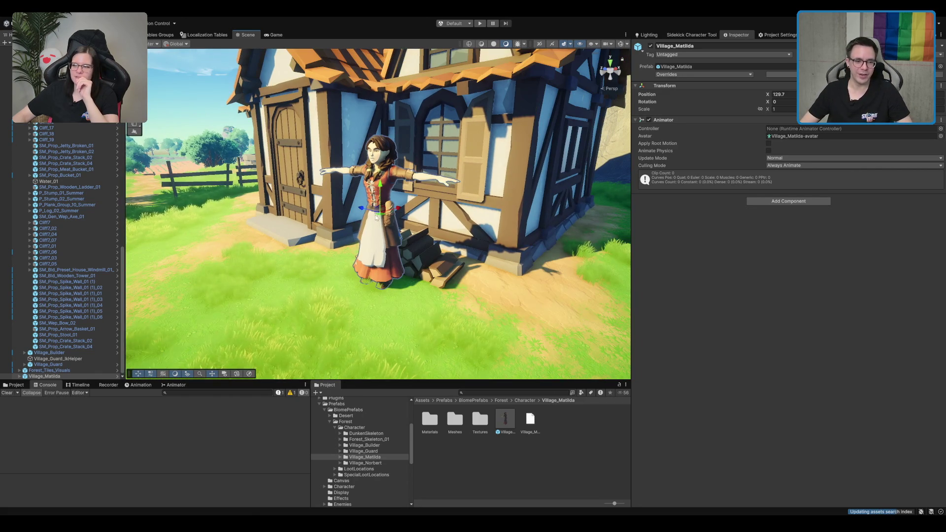
pyautogui.moveTo(364, 236); pyautogui.dragTo(299, 188)
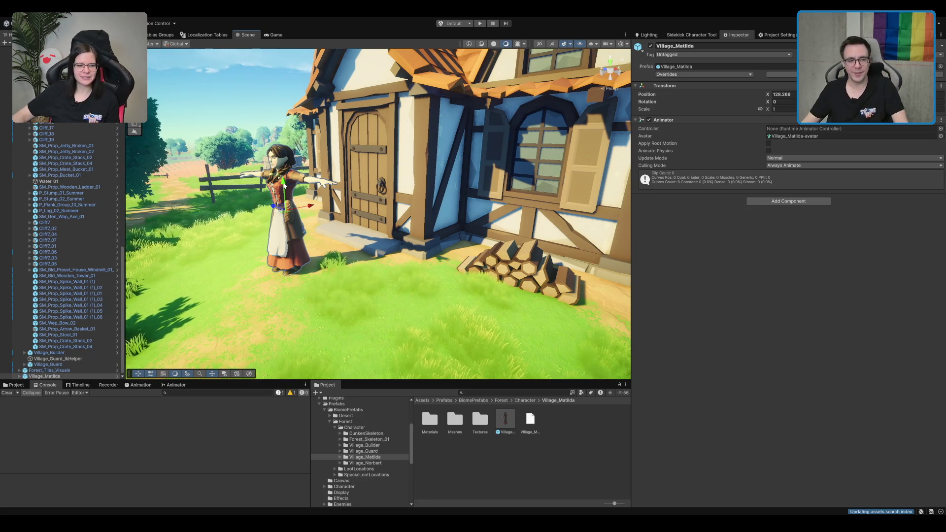
# Step: Nudge Matilda toward the door until Position X reads 128.692
pyautogui.moveTo(283, 186); pyautogui.dragTo(329, 179)
pyautogui.press('e')
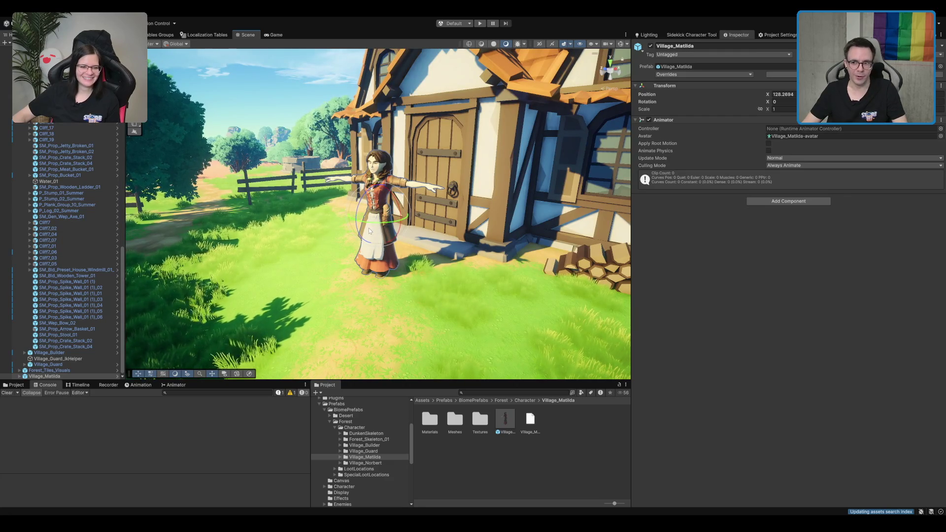
pyautogui.moveTo(443, 235); pyautogui.dragTo(456, 255)
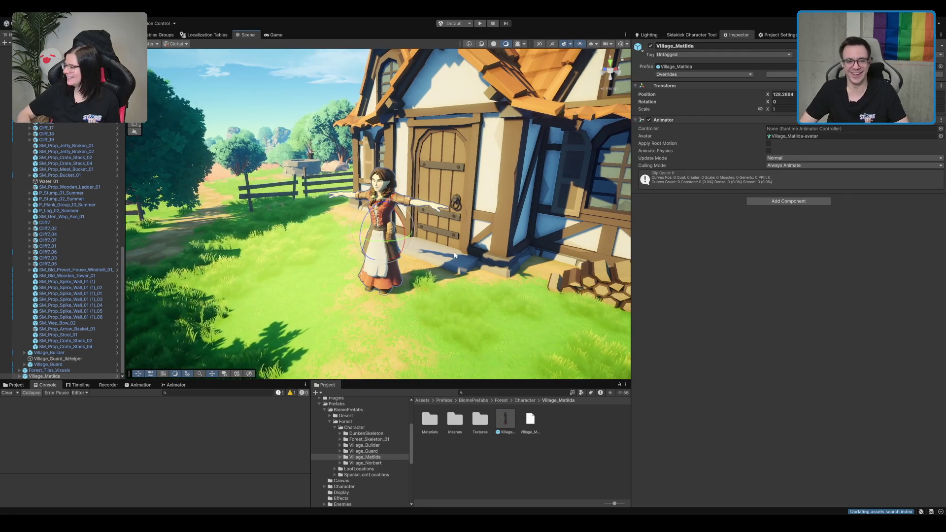
pyautogui.scroll(3)
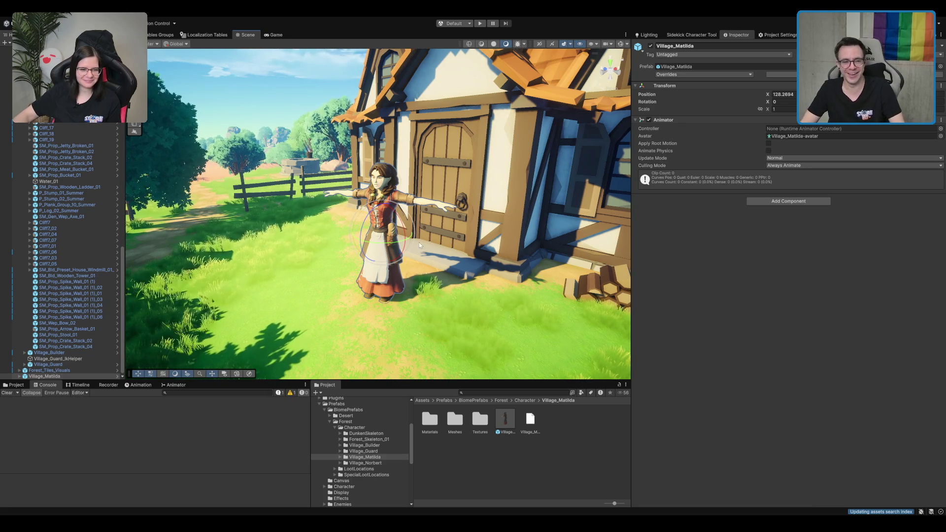
pyautogui.scroll(3)
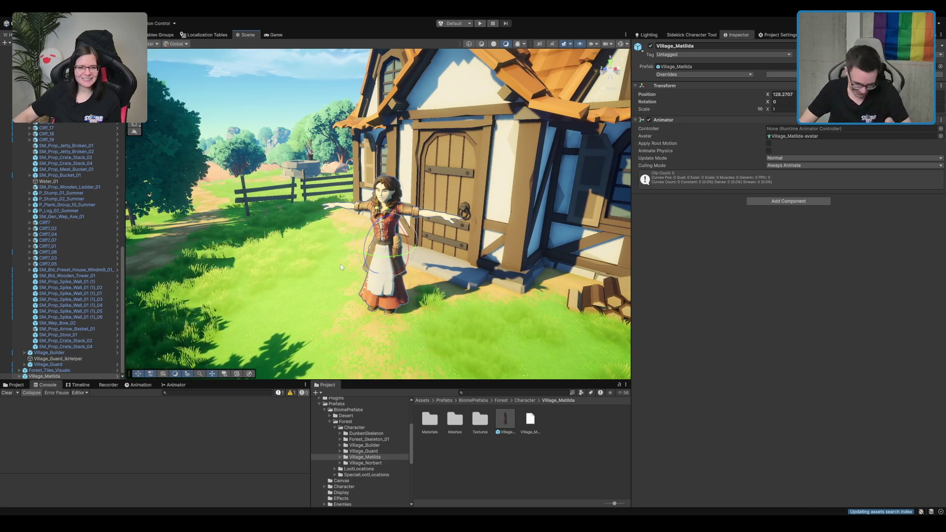
pyautogui.moveTo(400, 237); pyautogui.dragTo(426, 159)
pyautogui.moveTo(401, 227); pyautogui.dragTo(407, 230)
pyautogui.scroll(-3)
pyautogui.scroll(3)
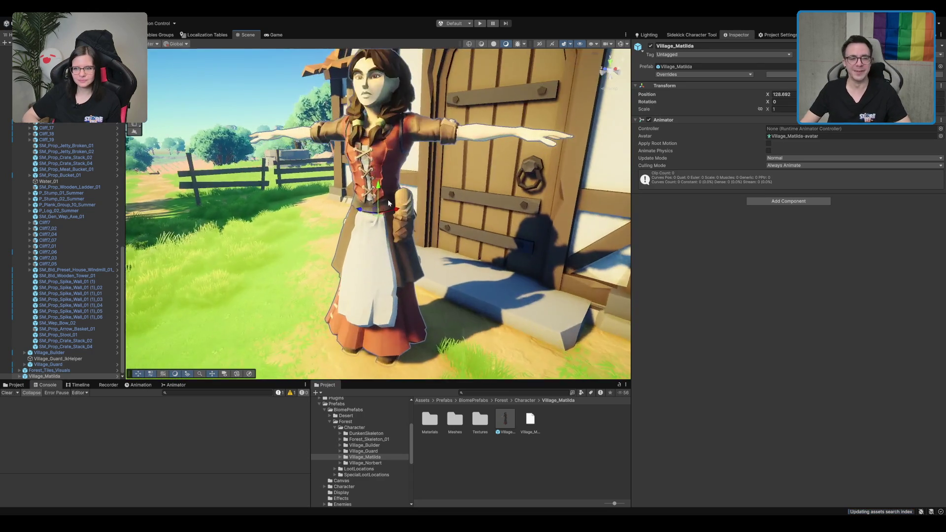
pyautogui.scroll(-3)
pyautogui.scroll(3)
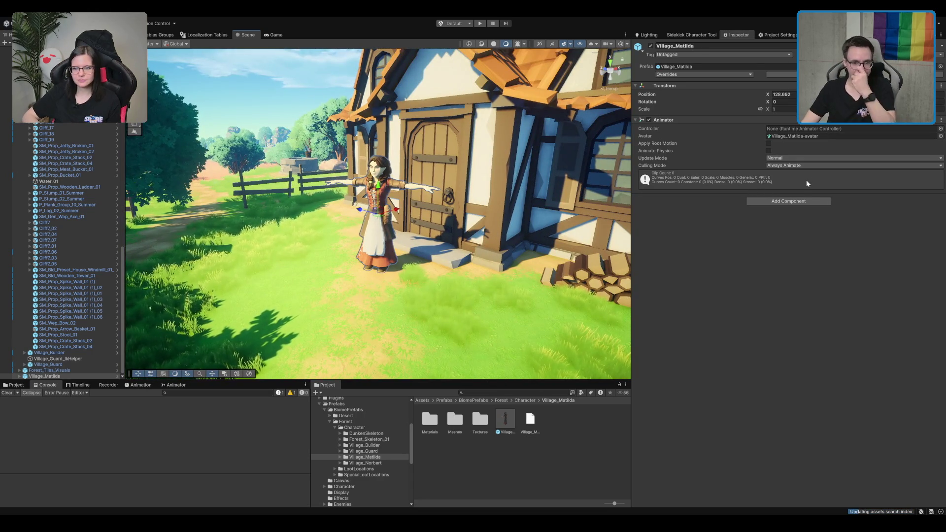
# Step: Add the Interactable Npc script to Matilda, marked Is Interactable, with Dialogue Data folded
pyautogui.click(786, 201)
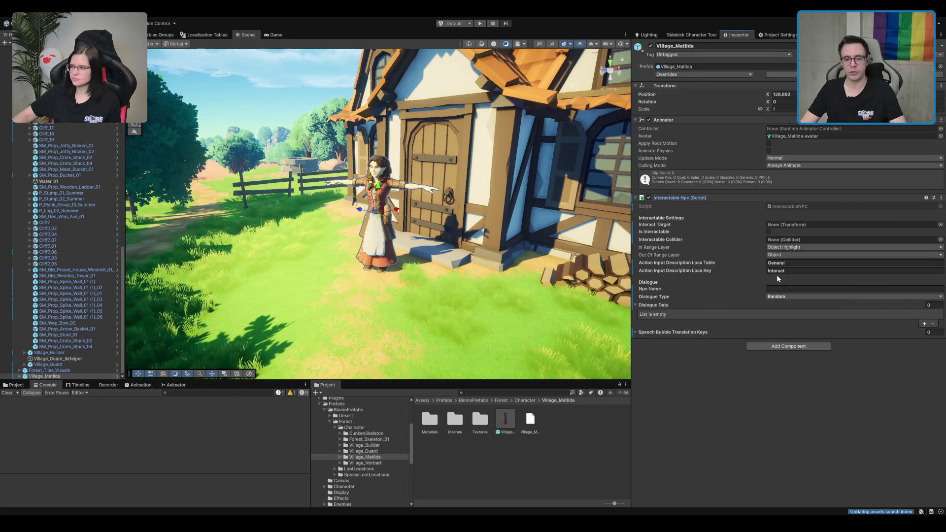
pyautogui.click(653, 304)
pyautogui.moveTo(522, 163); pyautogui.dragTo(525, 223)
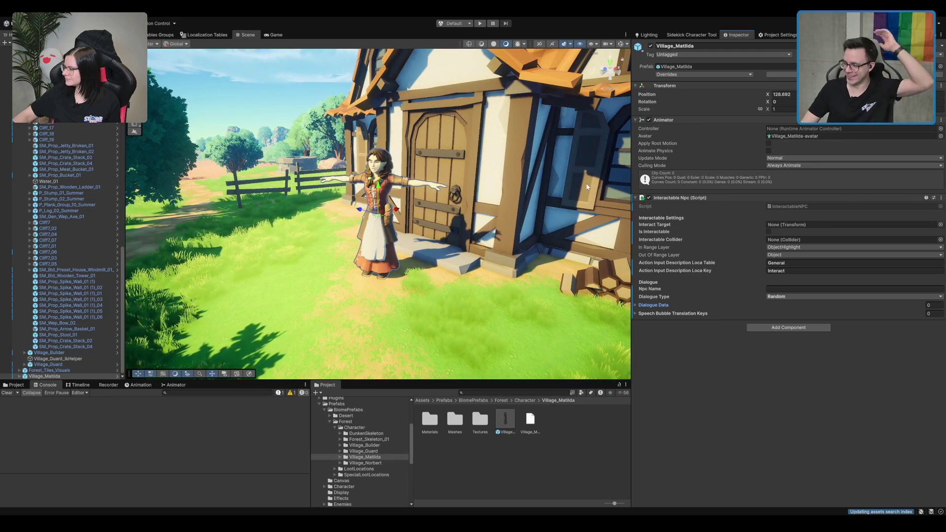
# Step: Move Matilda to X 128.974 right in front of the door and add a Capsule Collider
pyautogui.moveTo(595, 224); pyautogui.dragTo(429, 202)
pyautogui.scroll(3)
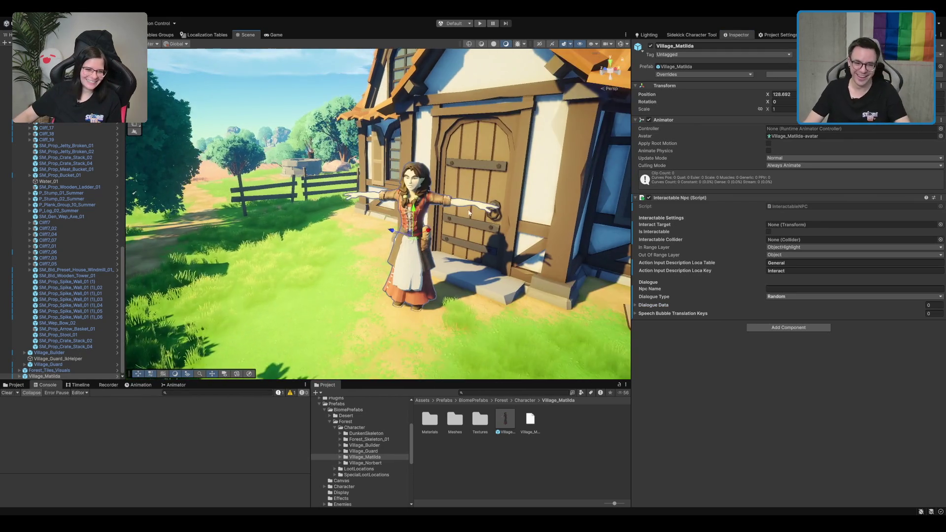
pyautogui.moveTo(417, 245); pyautogui.dragTo(433, 239)
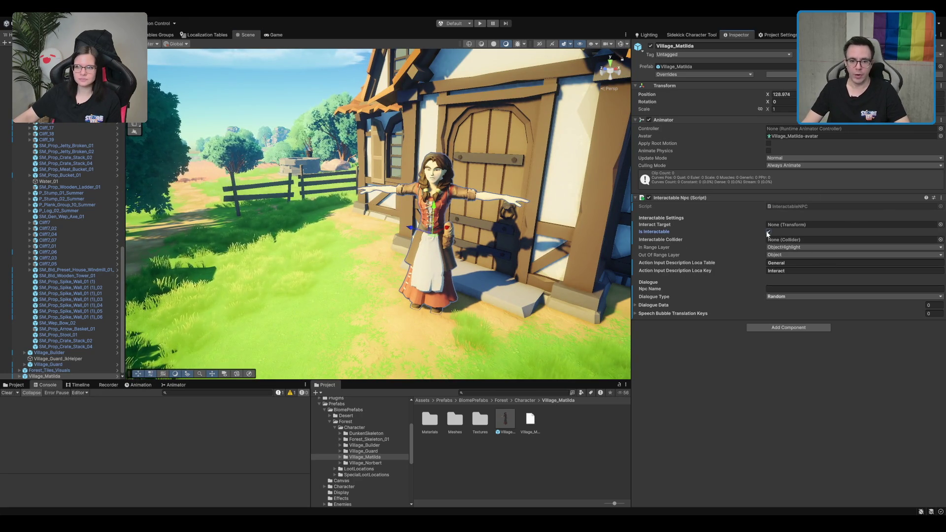
pyautogui.click(807, 328)
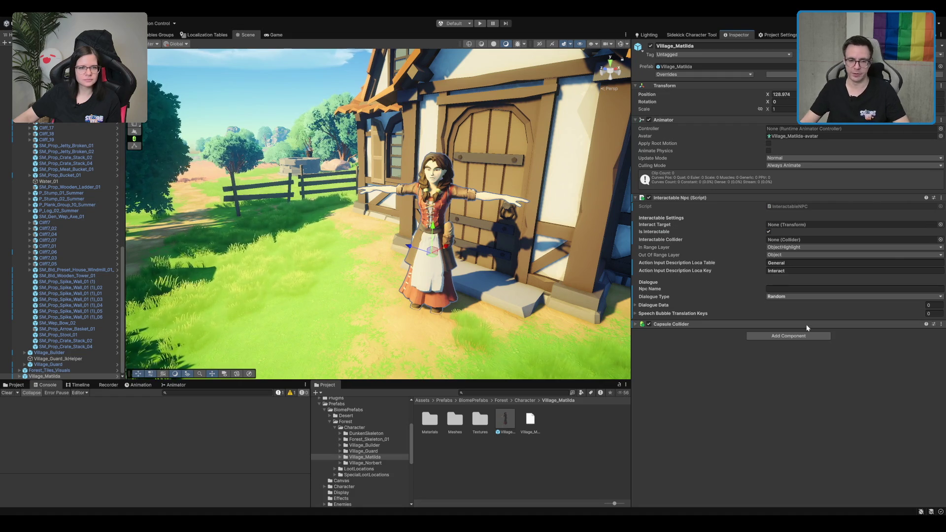
# Step: Set Matilda's Capsule Collider to Center Y 0.9 and Height 1.8, leaving it a non-trigger
pyautogui.click(769, 343)
pyautogui.click(769, 343)
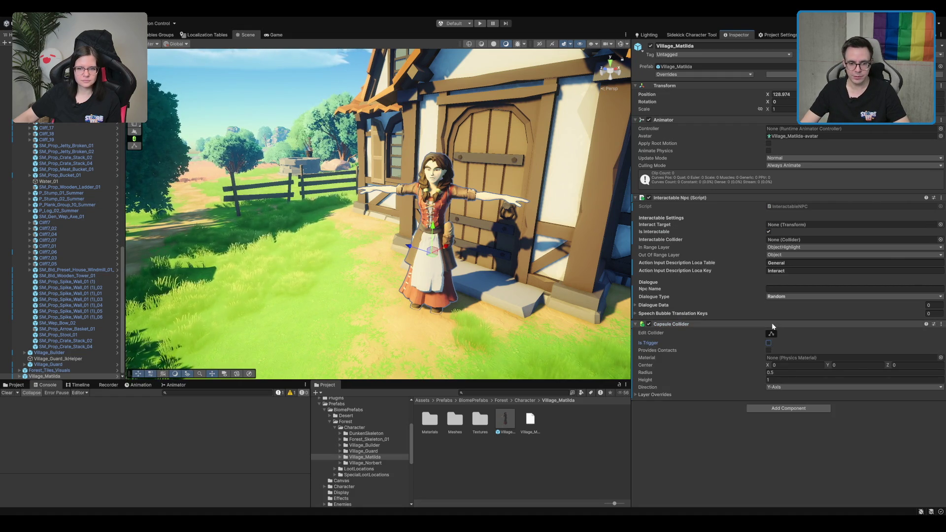
pyautogui.moveTo(772, 323); pyautogui.dragTo(857, 353)
pyautogui.click(855, 365)
pyautogui.write('0.9')
pyautogui.click(848, 373)
pyautogui.press('Tab')
pyautogui.write('1.8')
pyautogui.hotkey('shift', 'Tab')
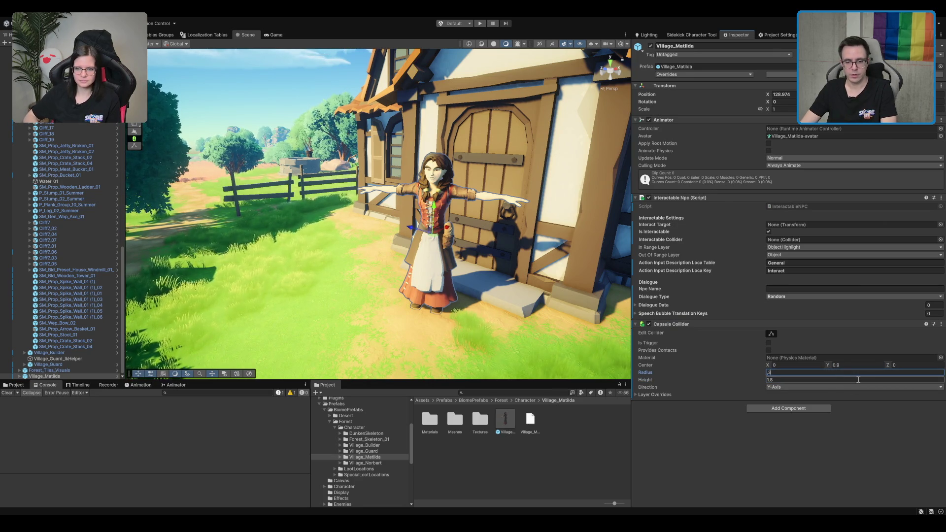
# Step: Assign the Capsule Collider to Matilda's Interactable Collider field
pyautogui.click(752, 325)
pyautogui.moveTo(752, 326); pyautogui.dragTo(794, 244)
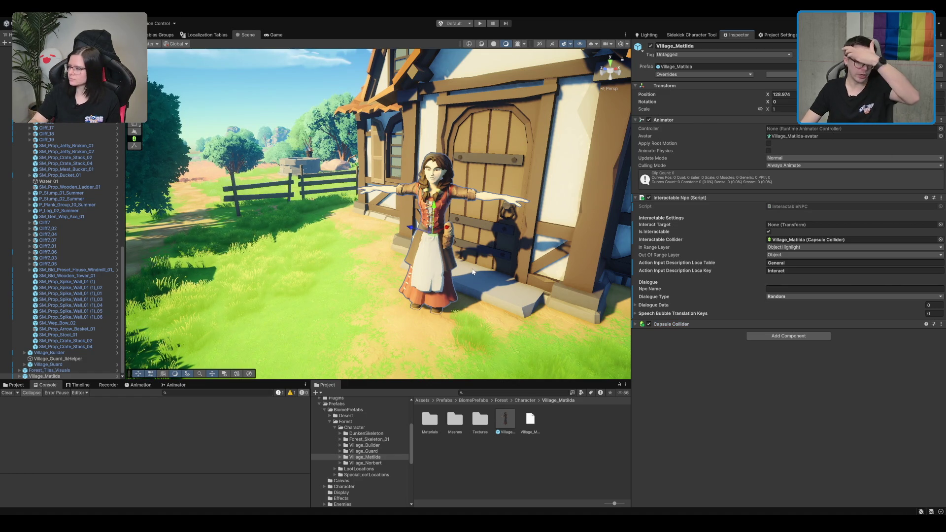
pyautogui.click(149, 141)
pyautogui.scroll(3)
# Step: Reselect Village_Matilda and enter 'Matilda' in her Npc Name field
pyautogui.scroll(3)
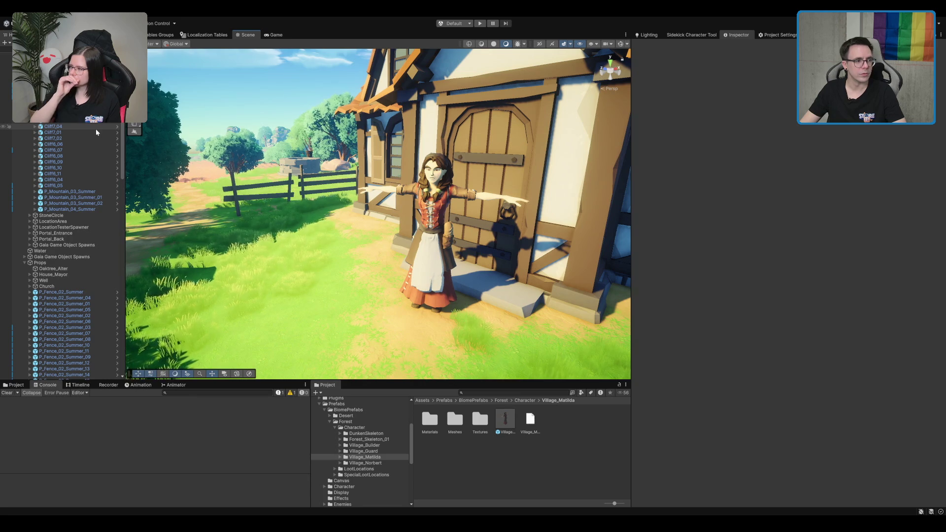
pyautogui.moveTo(142, 134); pyautogui.dragTo(407, 197)
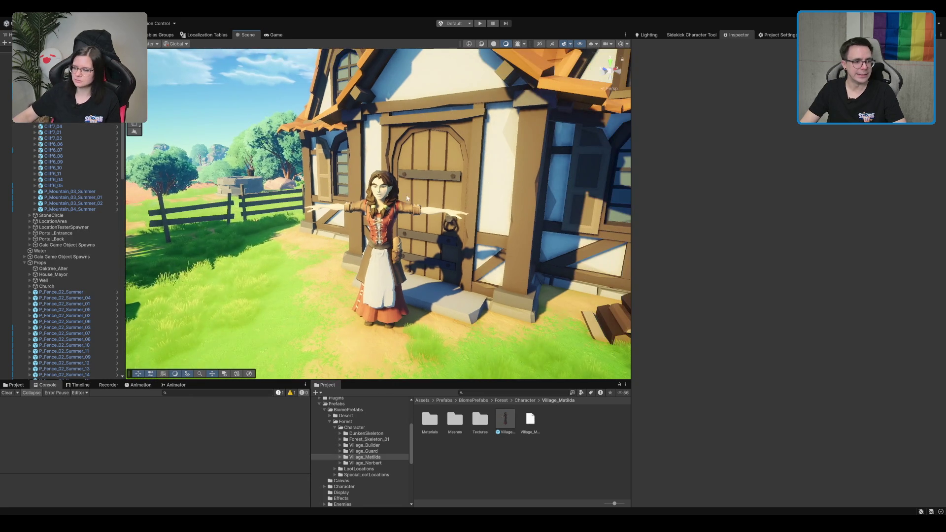
pyautogui.click(380, 208)
pyautogui.scroll(-3)
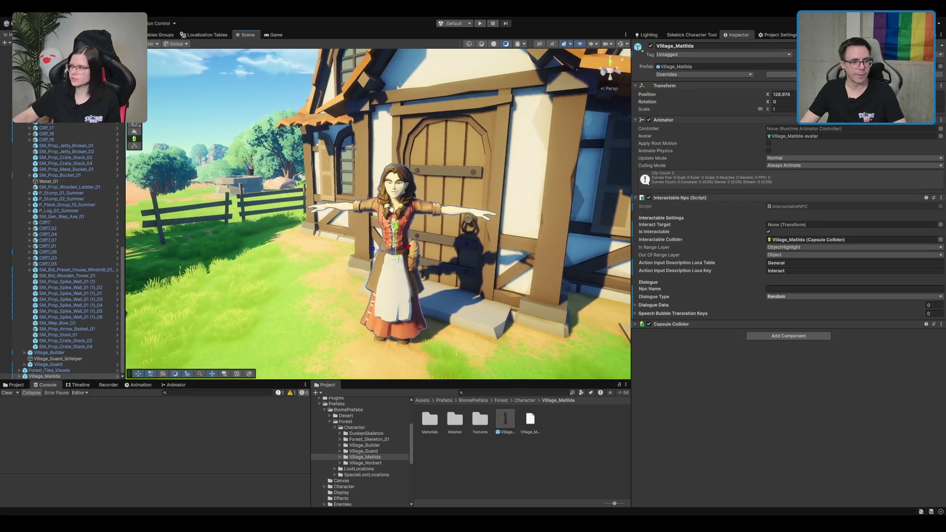
pyautogui.click(794, 289)
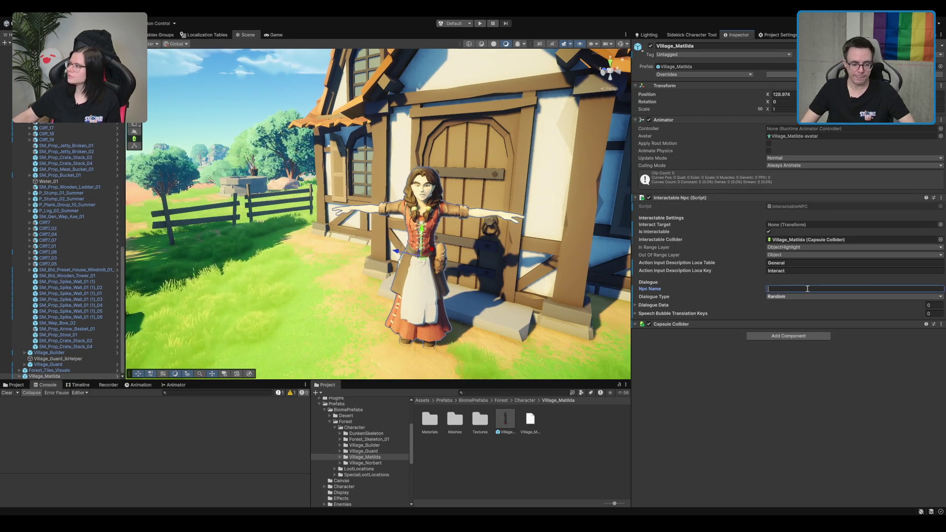
pyautogui.write('Matilda')
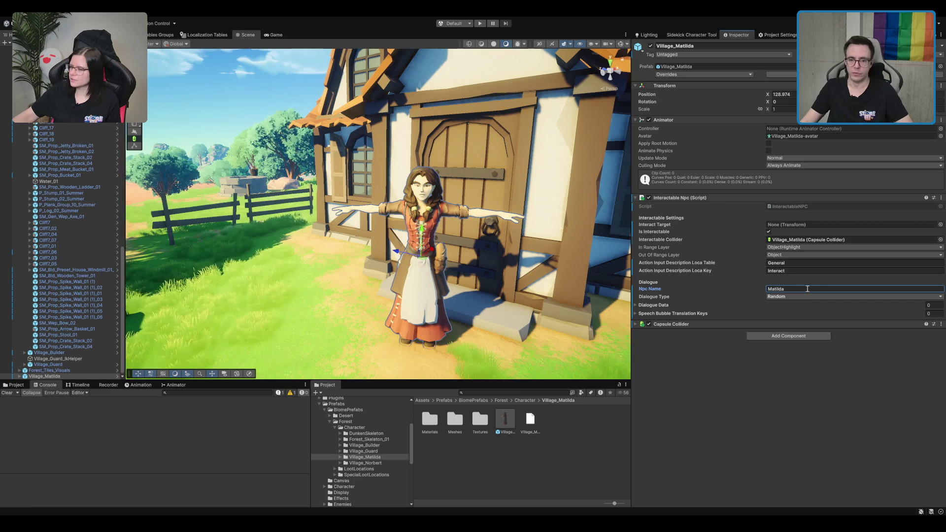
pyautogui.click(761, 336)
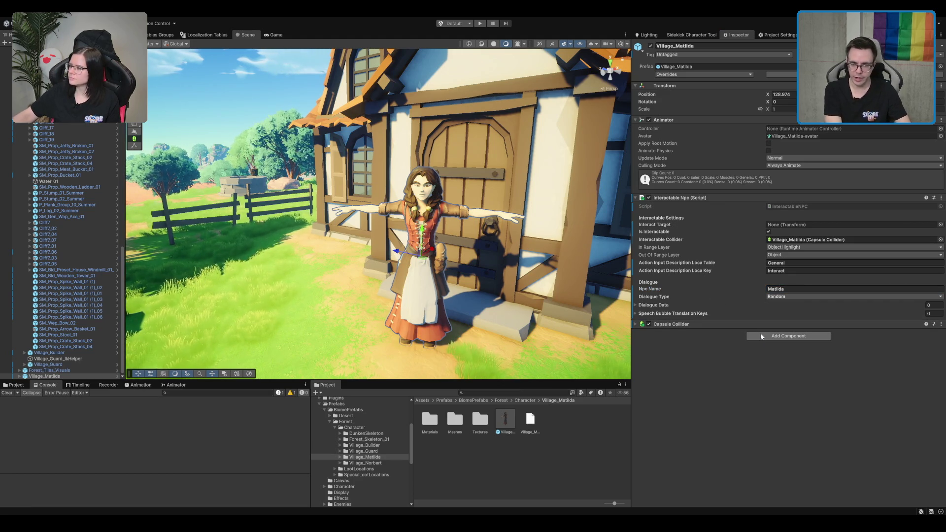
# Step: Add an Animator IK Look At Component linked to Matilda's Animator, then expand her child objects
pyautogui.press('Return')
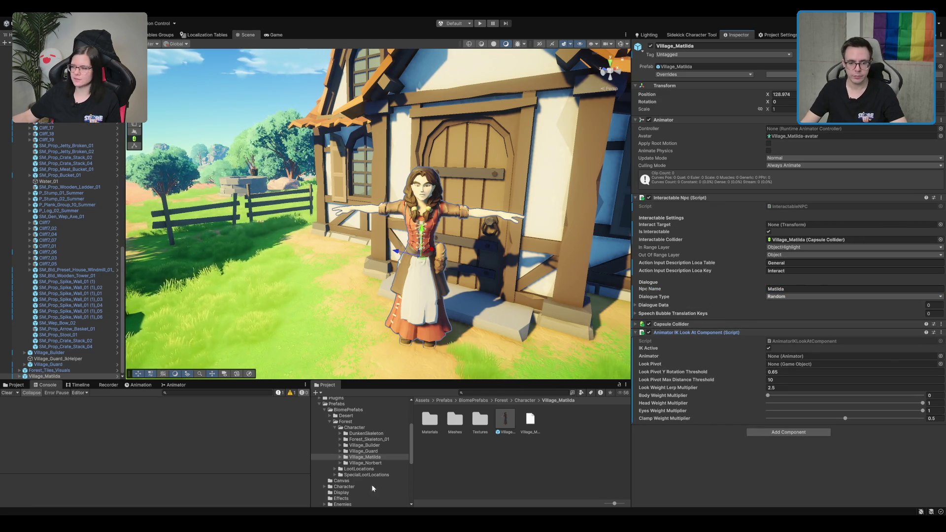
pyautogui.moveTo(722, 121); pyautogui.dragTo(807, 357)
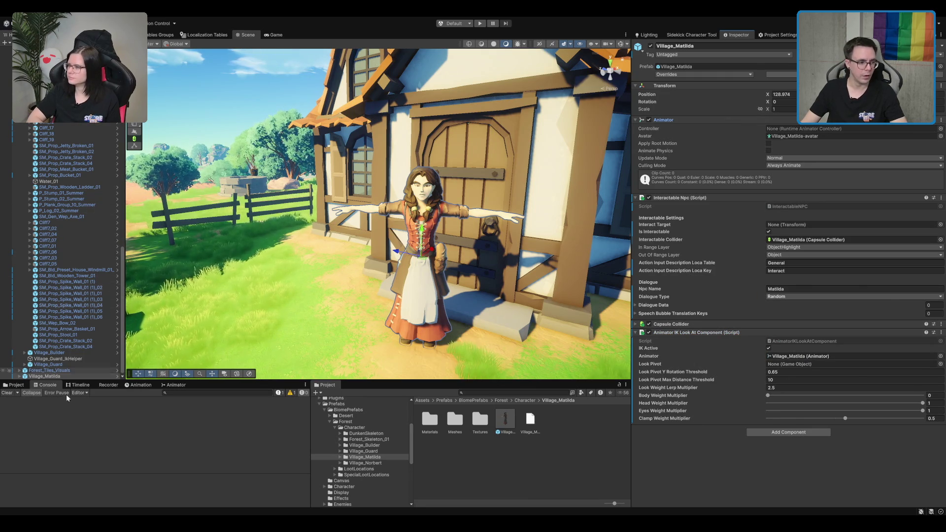
pyautogui.click(50, 376)
pyautogui.press('Right')
pyautogui.press('Down')
pyautogui.press('Down')
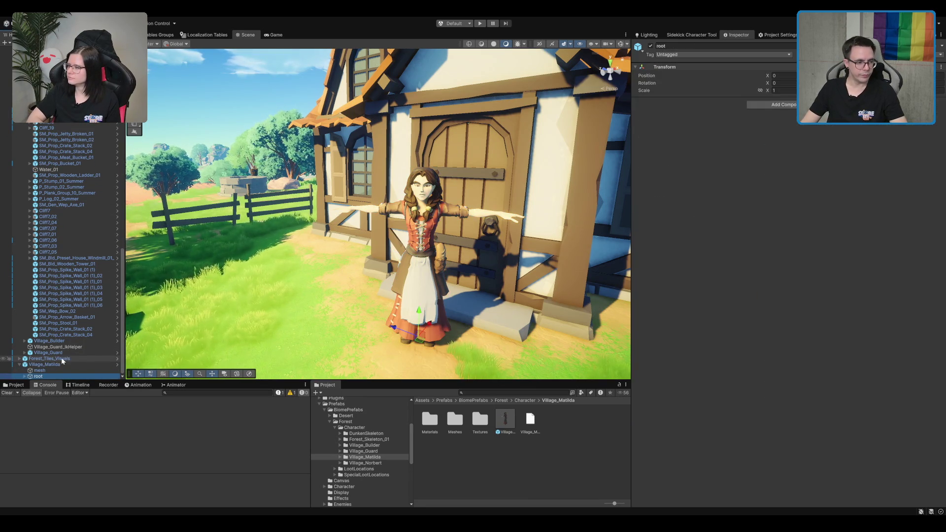
# Step: Expand Matilda's skeleton from the root bone through spine_03 and neck_01 down to the head bone
pyautogui.press('Right')
pyautogui.press('Down')
pyautogui.press('Down')
pyautogui.press('Down')
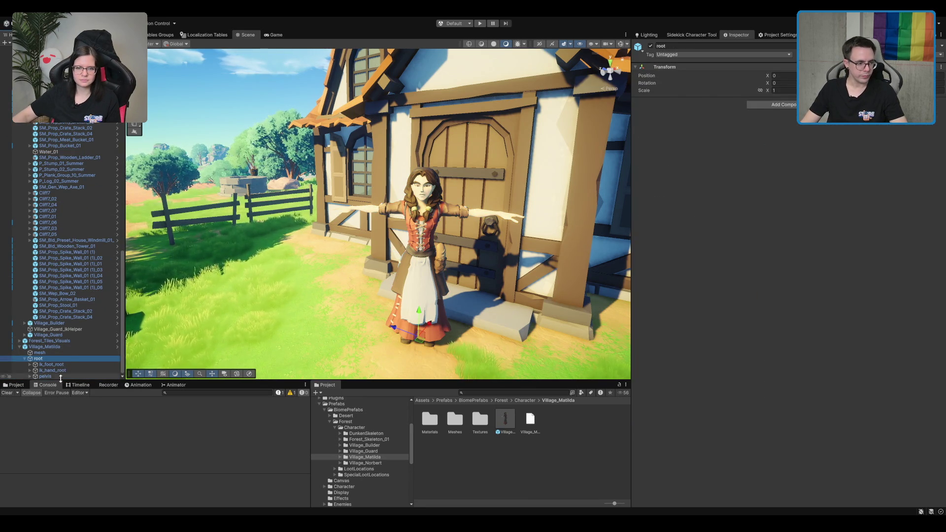
pyautogui.press('Right')
pyautogui.press('Down')
pyautogui.press('Down')
pyautogui.press('Down')
pyautogui.press('Down')
pyautogui.press('Down')
pyautogui.press('Right')
pyautogui.press('Down')
pyautogui.press('Right')
pyautogui.press('Down')
pyautogui.press('Right')
pyautogui.press('Down')
pyautogui.press('Down')
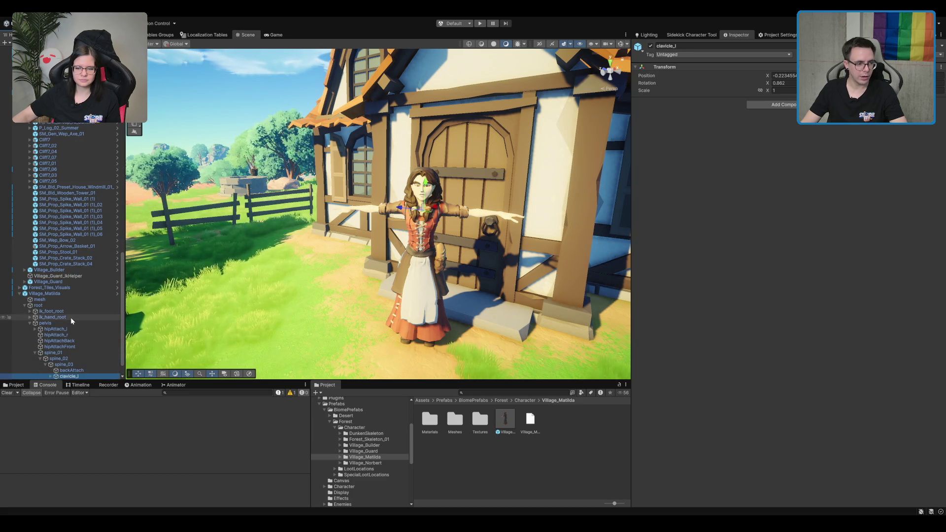
pyautogui.press('Down')
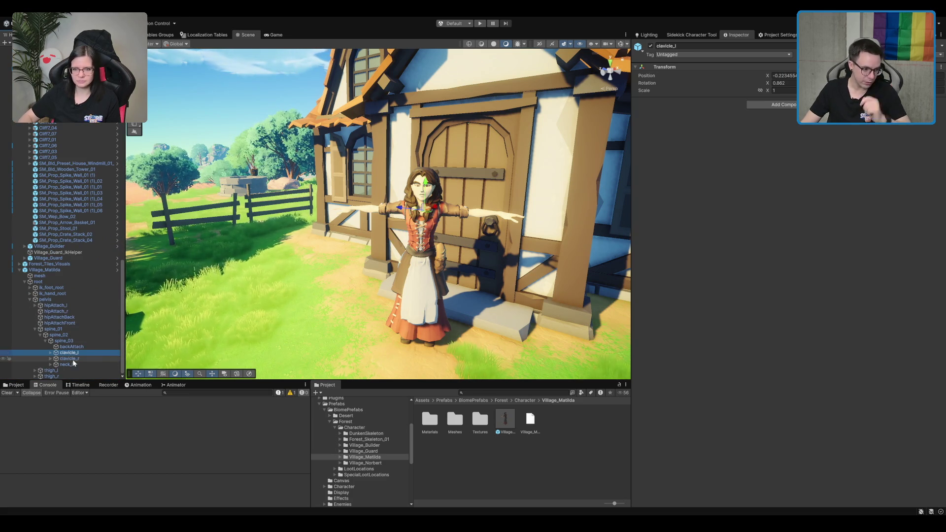
pyautogui.press('Down')
pyautogui.press('Right')
pyautogui.press('Down')
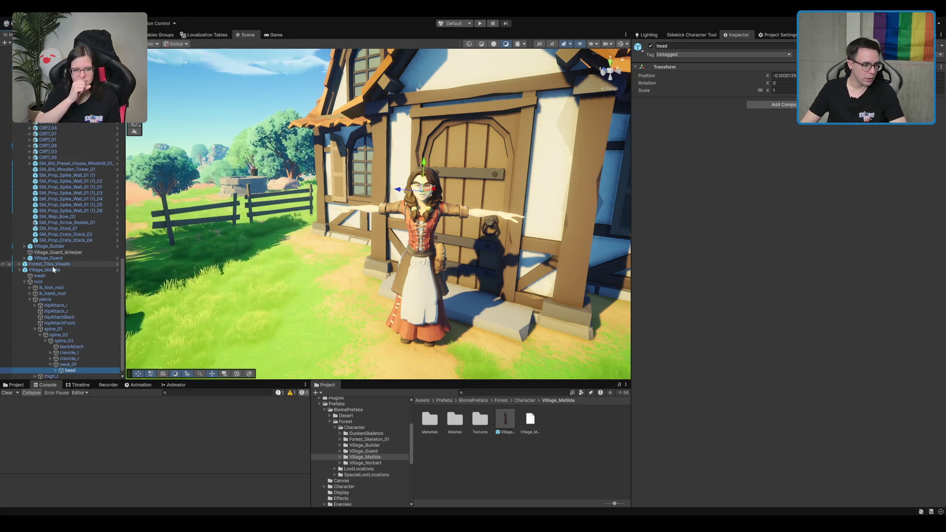
# Step: Assign the head bone as the look-at Look Pivot and the NPC Interact Target
pyautogui.click(53, 270)
pyautogui.moveTo(70, 370); pyautogui.dragTo(813, 364)
pyautogui.moveTo(71, 374); pyautogui.dragTo(838, 225)
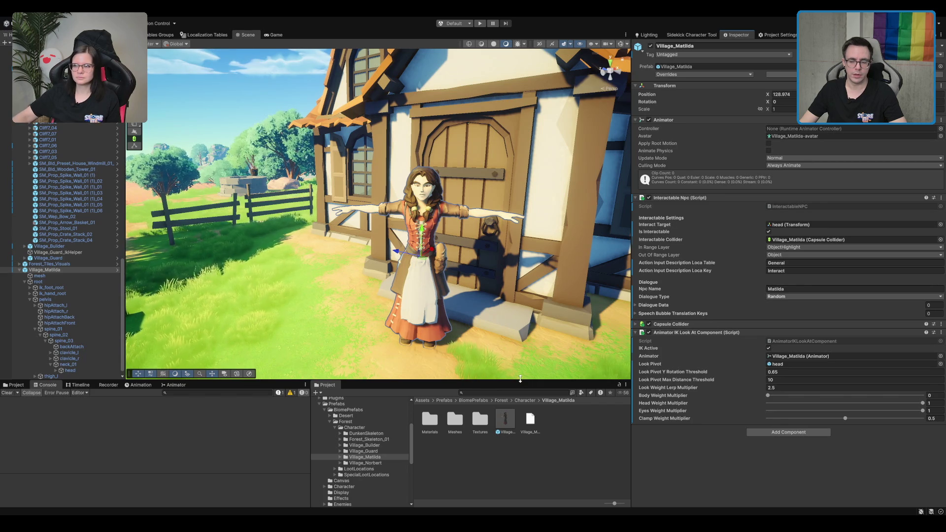
# Step: Set look-at Y Rotation Threshold to 1, collapse IK Look At, and use Cull Completely culling
pyautogui.click(857, 373)
pyautogui.write('1')
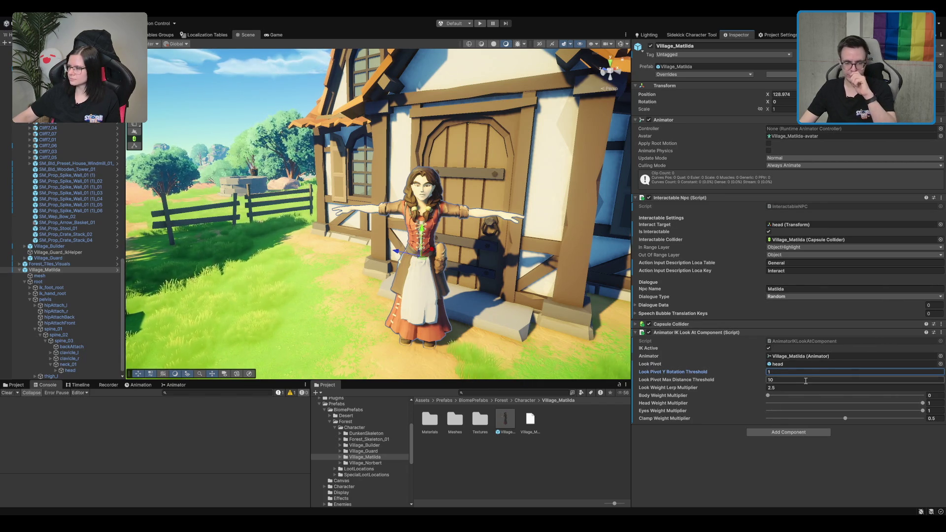
pyautogui.click(747, 332)
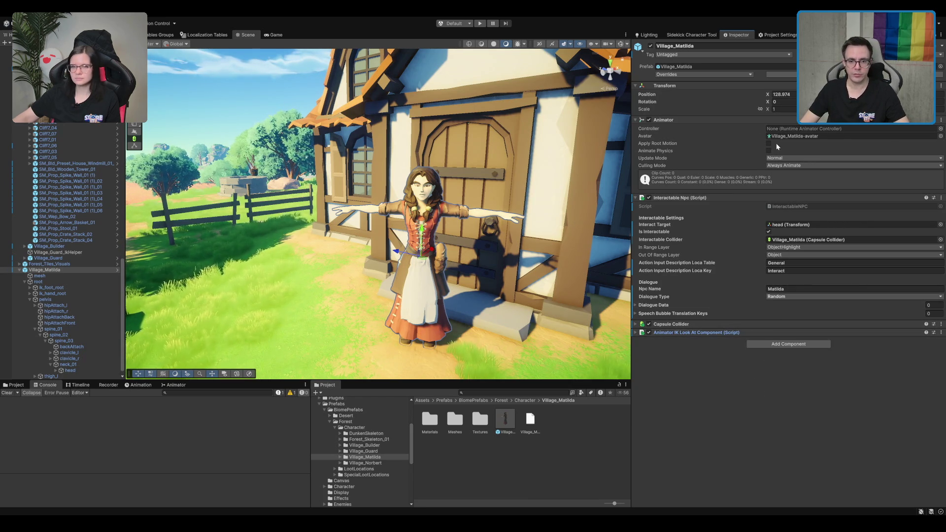
pyautogui.click(801, 195)
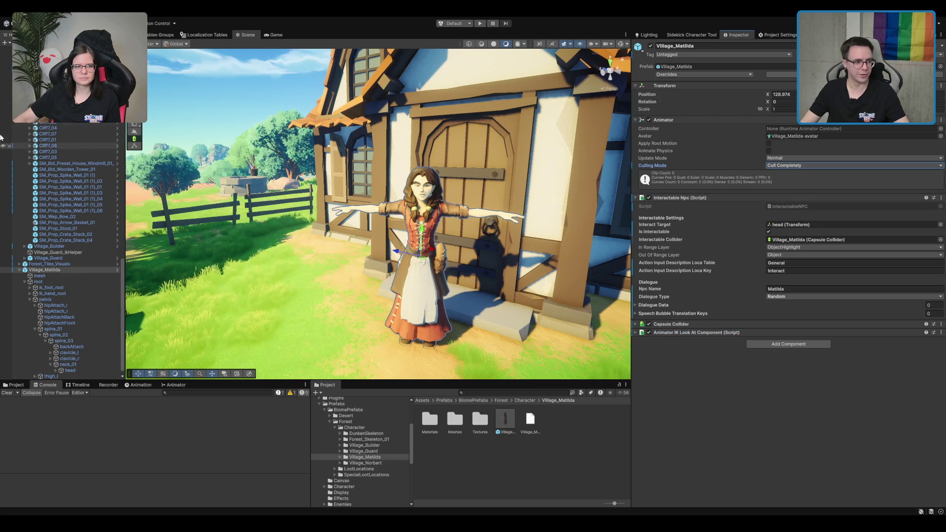
# Step: On Matilda's mesh, turn off skinned motion vectors and Update When Offscreen, and show ray tracing settings
pyautogui.click(45, 281)
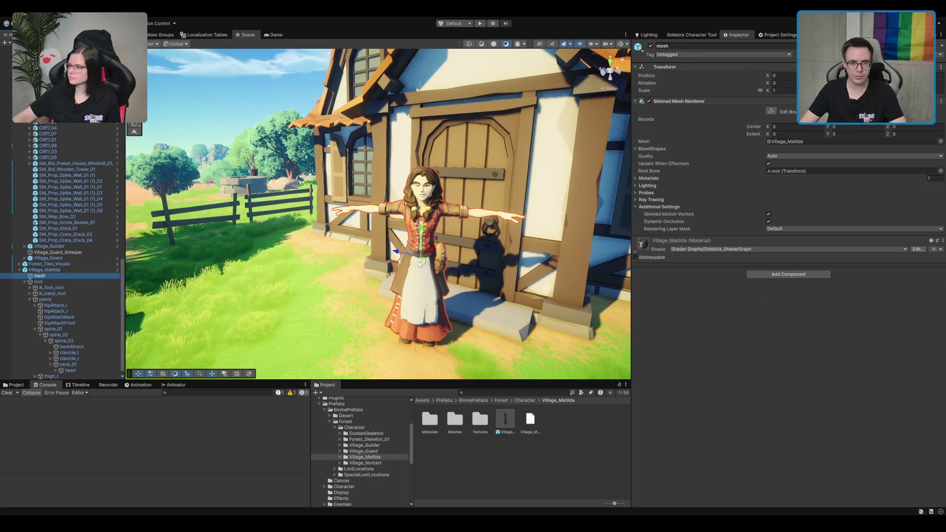
pyautogui.press('Left')
pyautogui.press('Up')
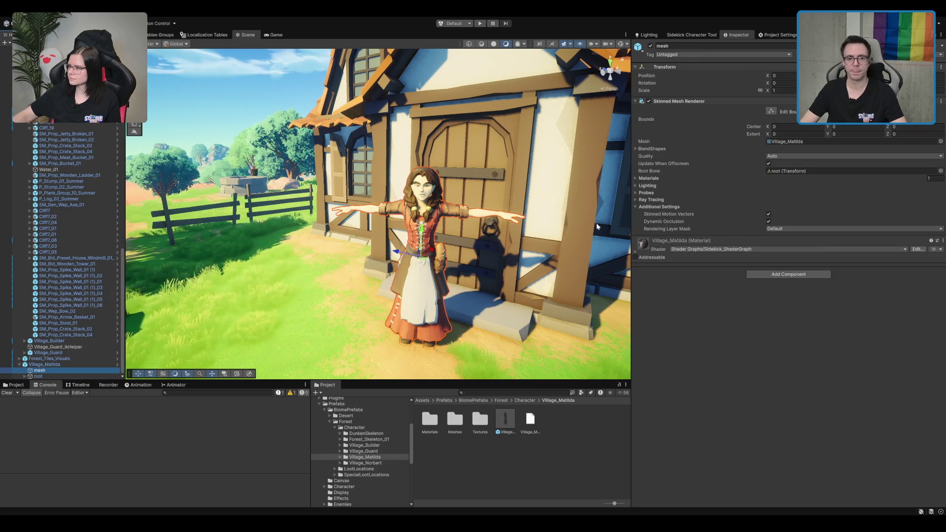
pyautogui.click(768, 214)
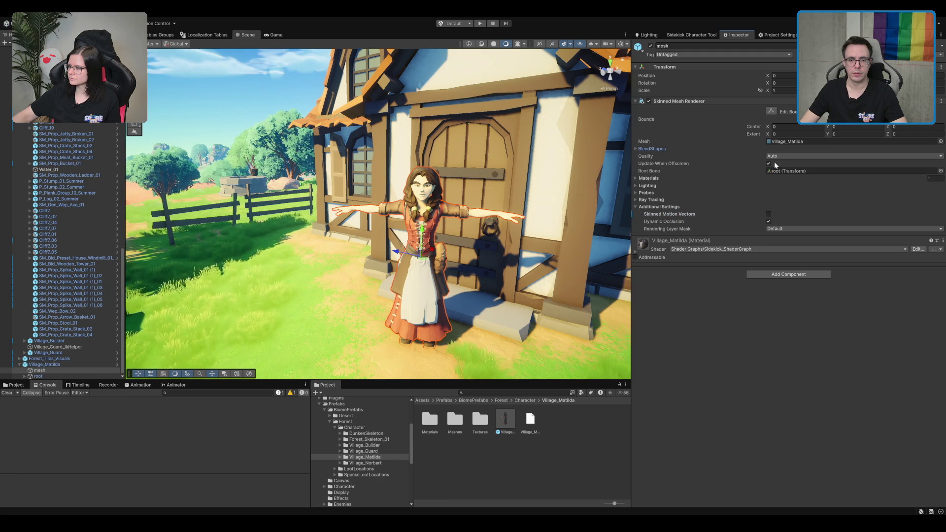
pyautogui.click(769, 163)
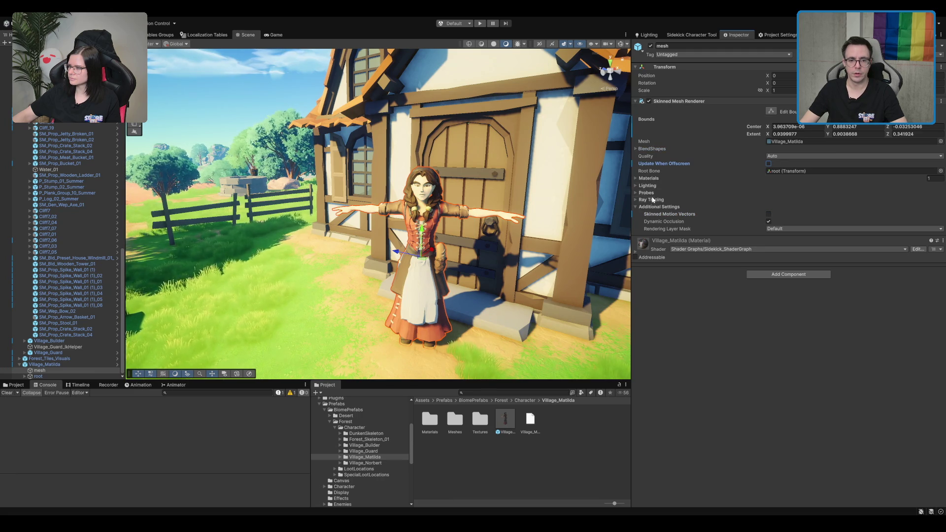
pyautogui.click(653, 200)
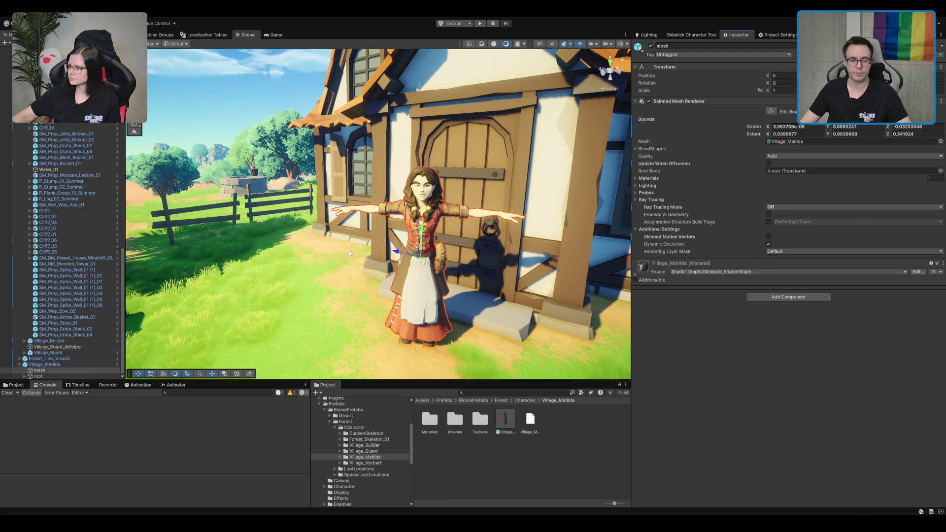
# Step: Reselect Village_Matilda to review her Interactable Npc, then view the Dialogues localization table
pyautogui.click(81, 365)
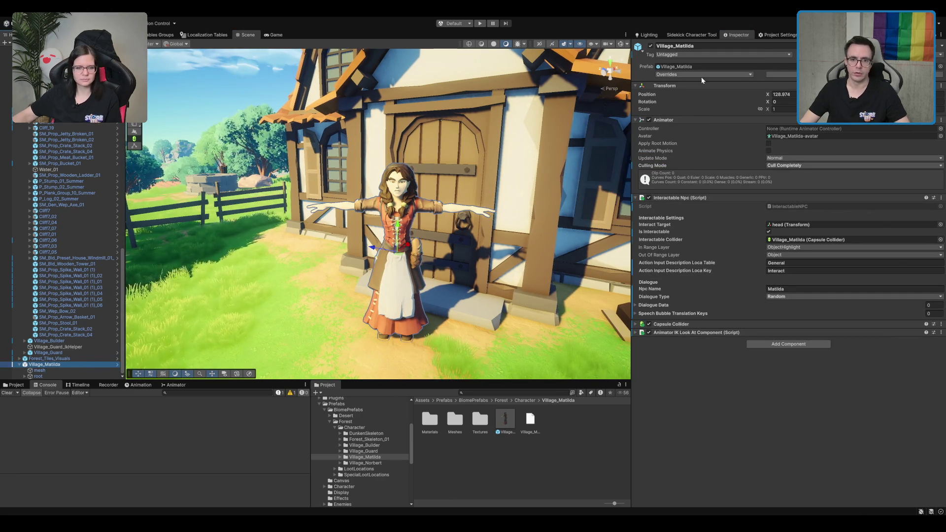
pyautogui.click(727, 74)
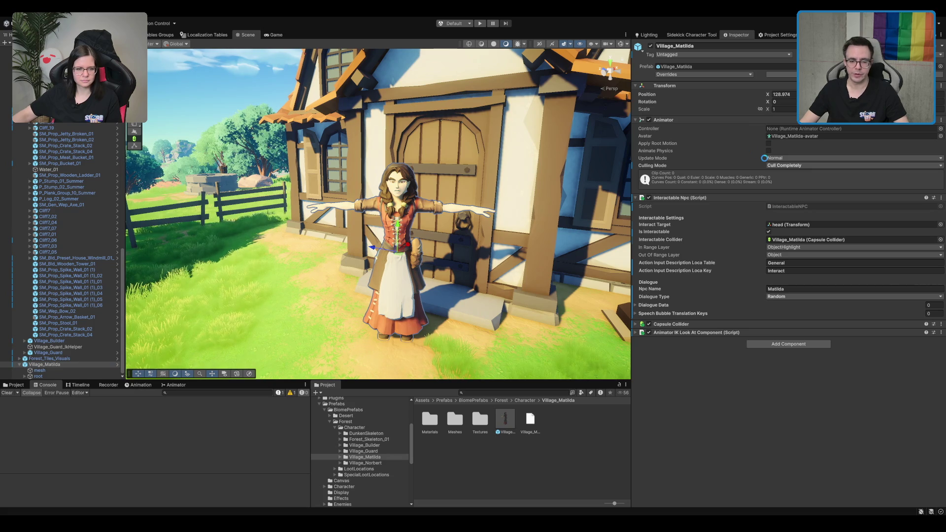
pyautogui.click(207, 35)
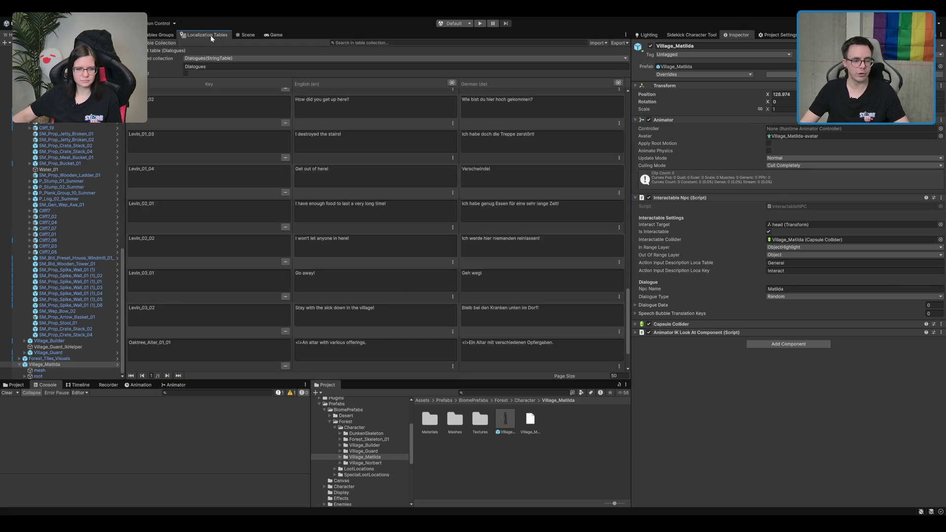
# Step: Add a Matilda_01_01 Dialogues entry, set it as Element 0 translation key, and fill its German text
pyautogui.click(649, 306)
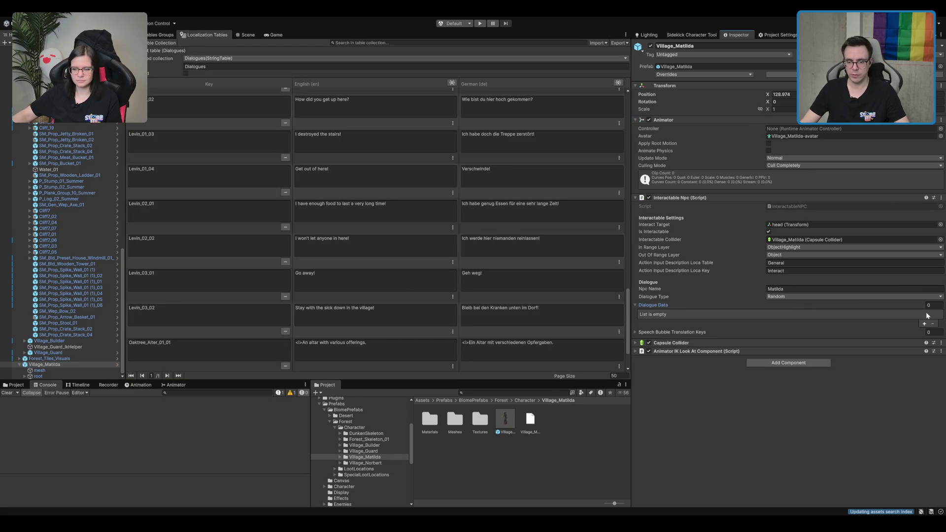
pyautogui.click(924, 323)
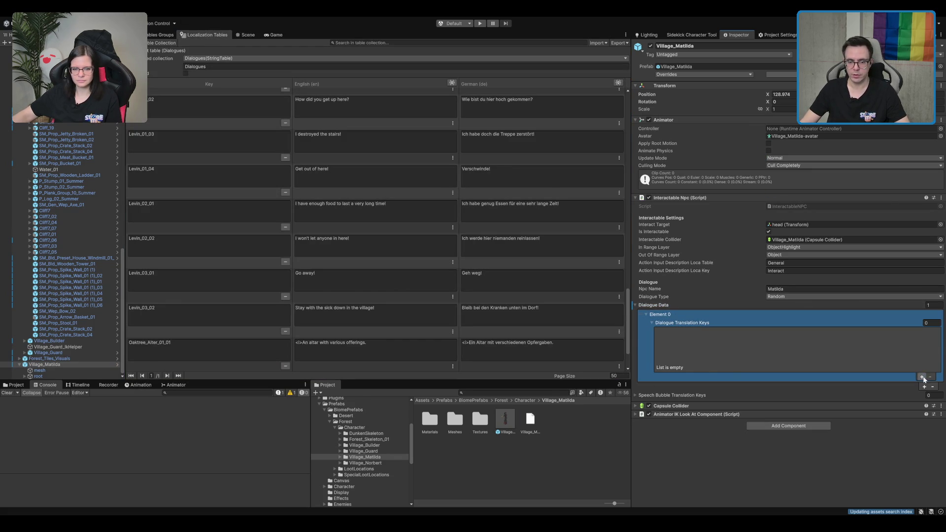
pyautogui.click(922, 377)
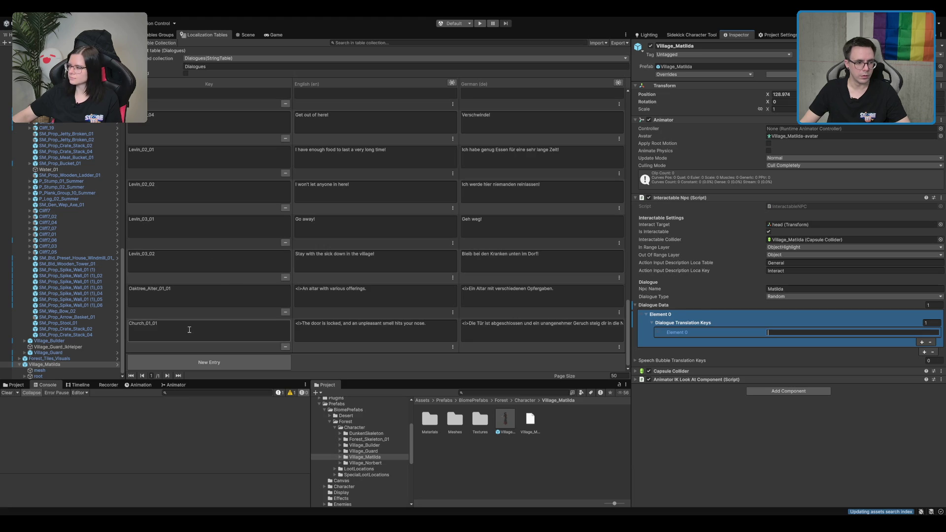
pyautogui.click(222, 362)
pyautogui.write('Matilda_01_01')
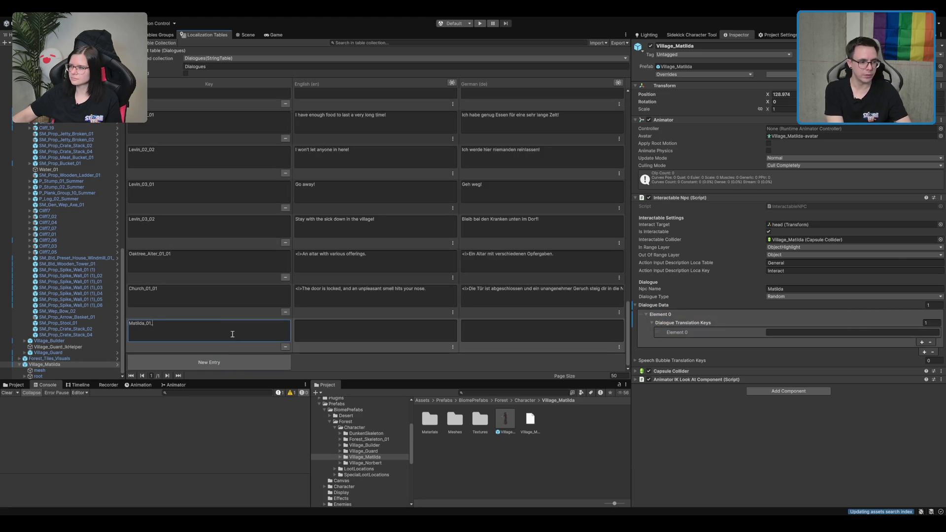
pyautogui.doubleClick(230, 331)
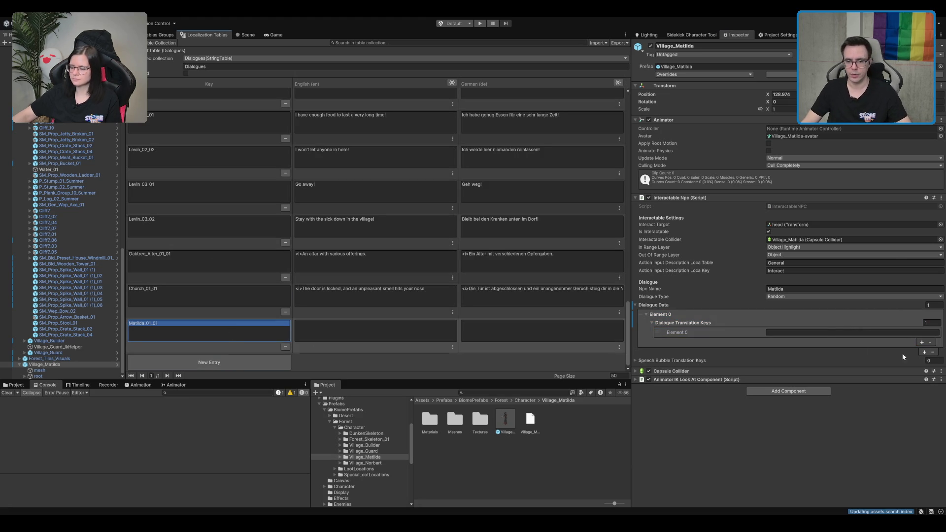
pyautogui.click(822, 333)
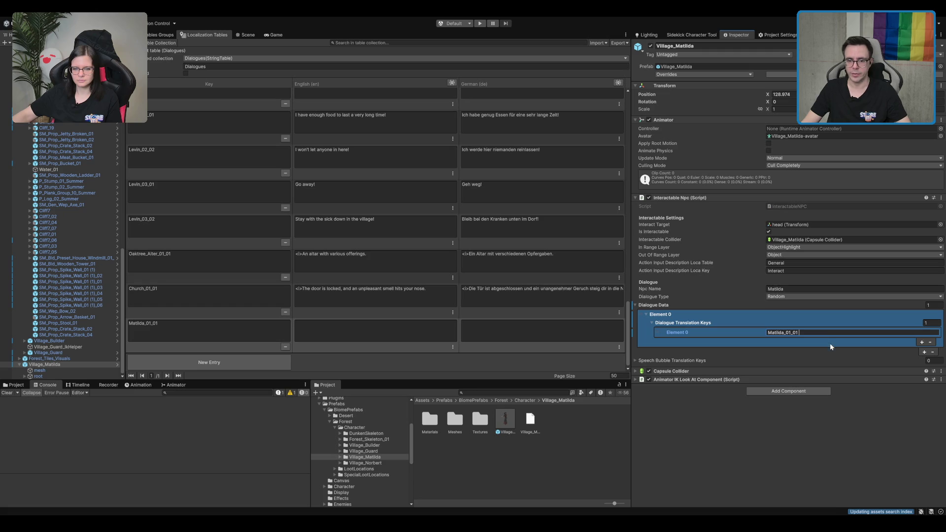
pyautogui.click(564, 340)
pyautogui.write('Mein Ehemann ist die ganze Zeit nur am schlafen...')
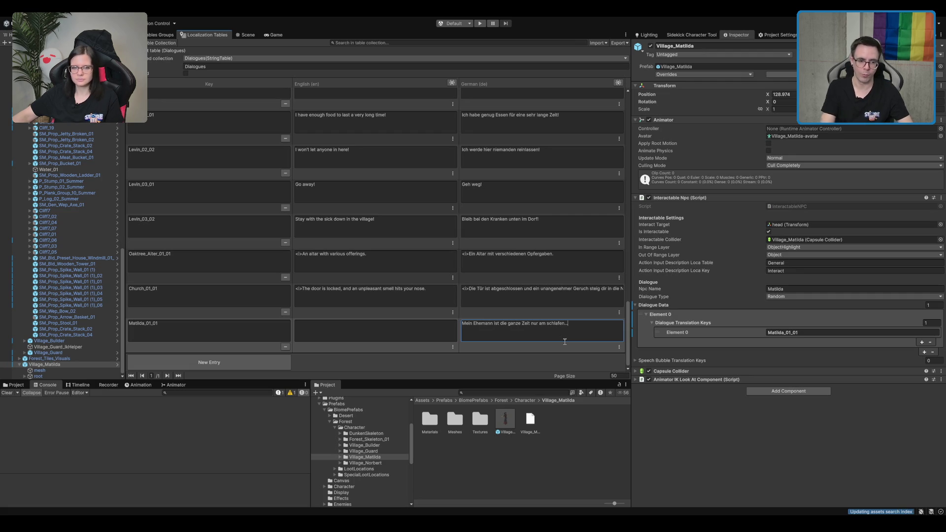
# Step: Create a new Dialogues row keyed Matilda_01_02 with the German line 'Wie das wohl kommt?'
pyautogui.hotkey('ctrl', 'a')
pyautogui.click(211, 368)
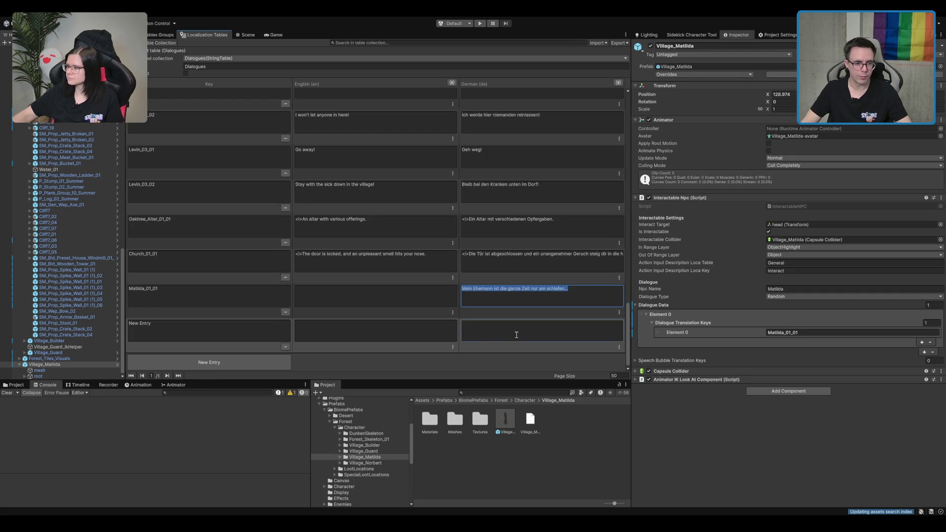
pyautogui.click(518, 336)
pyautogui.write('Wie das wohl')
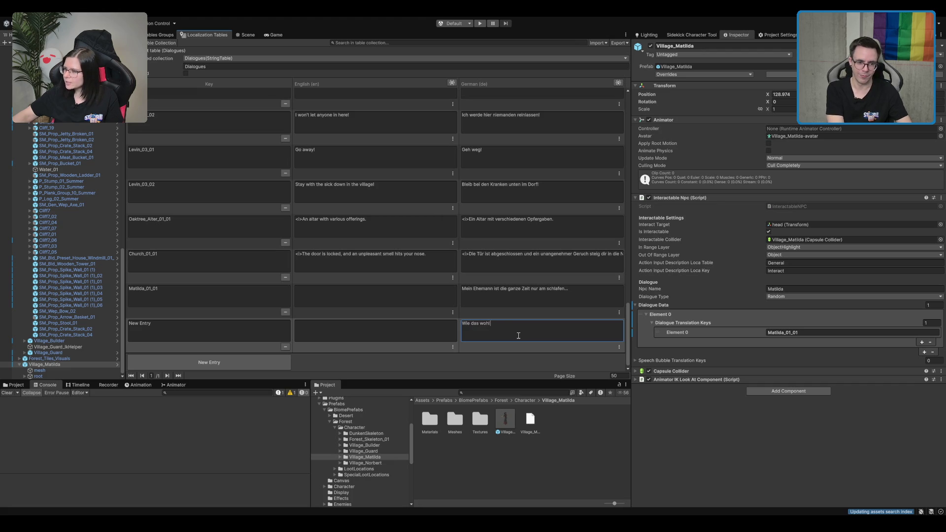
pyautogui.click(200, 328)
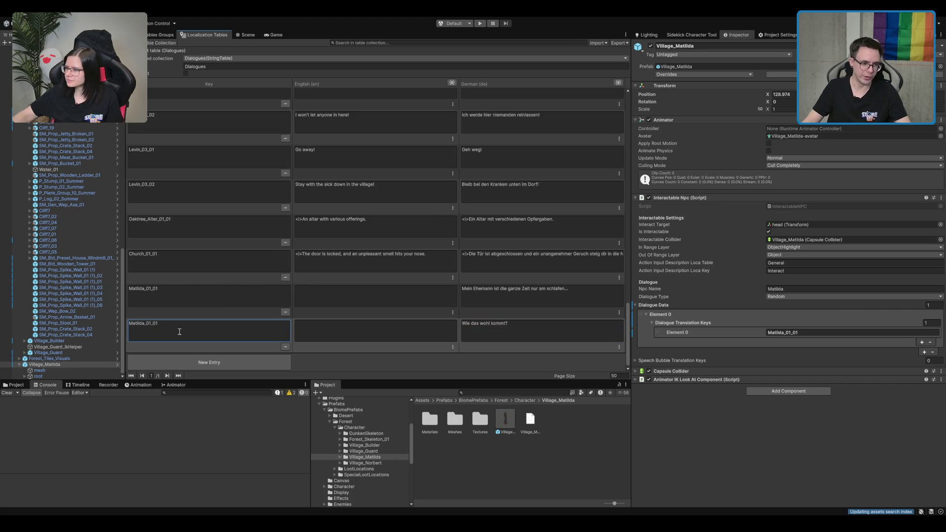
pyautogui.hotkey('ctrl', 'z')
pyautogui.hotkey('ctrl', 'z')
pyautogui.hotkey('ctrl', 'v')
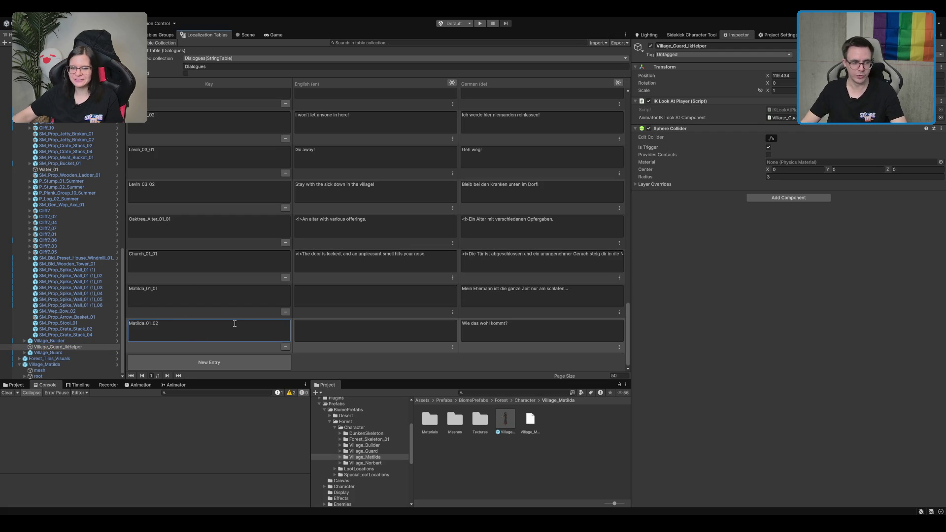
pyautogui.click(574, 334)
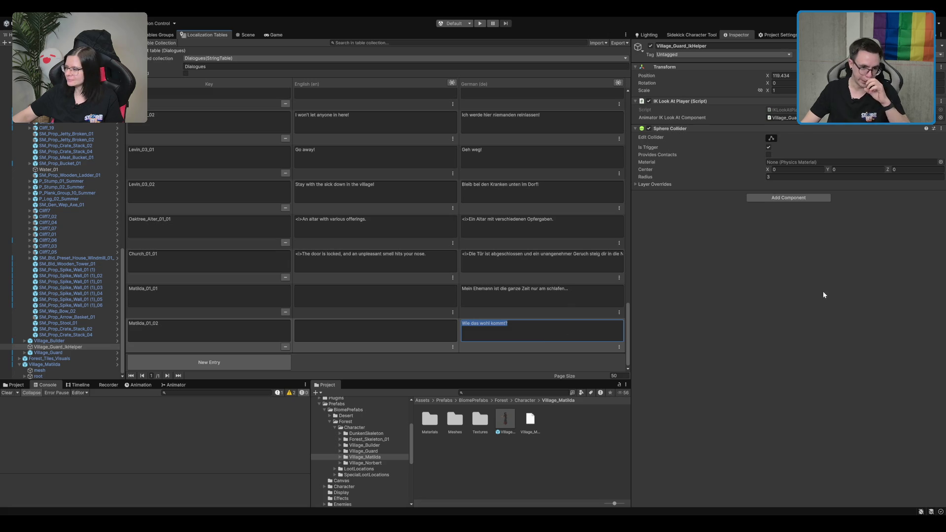
pyautogui.click(823, 295)
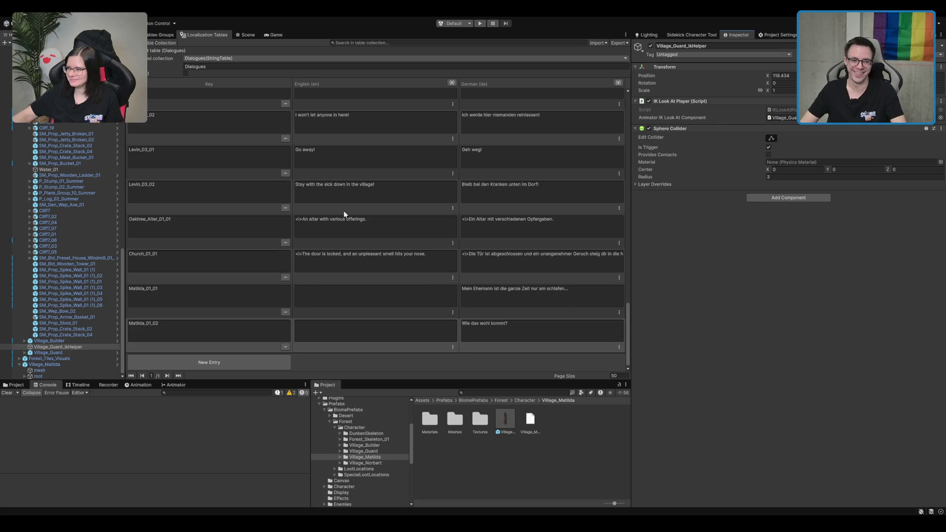
pyautogui.click(436, 253)
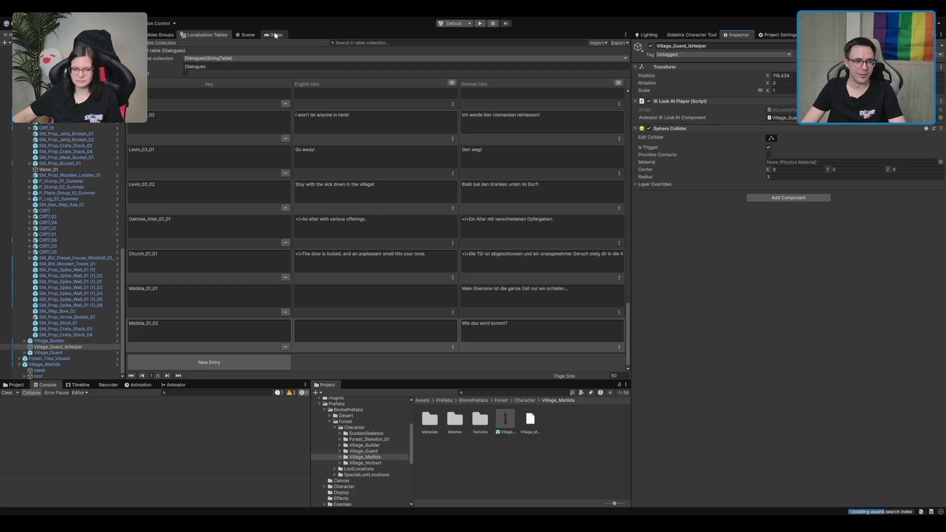
# Step: Add Element 1 = Matilda_01_02 to Village_Matilda's Dialogue Translation Keys, then view the scene again
pyautogui.click(275, 35)
pyautogui.click(205, 35)
pyautogui.click(50, 365)
pyautogui.click(918, 340)
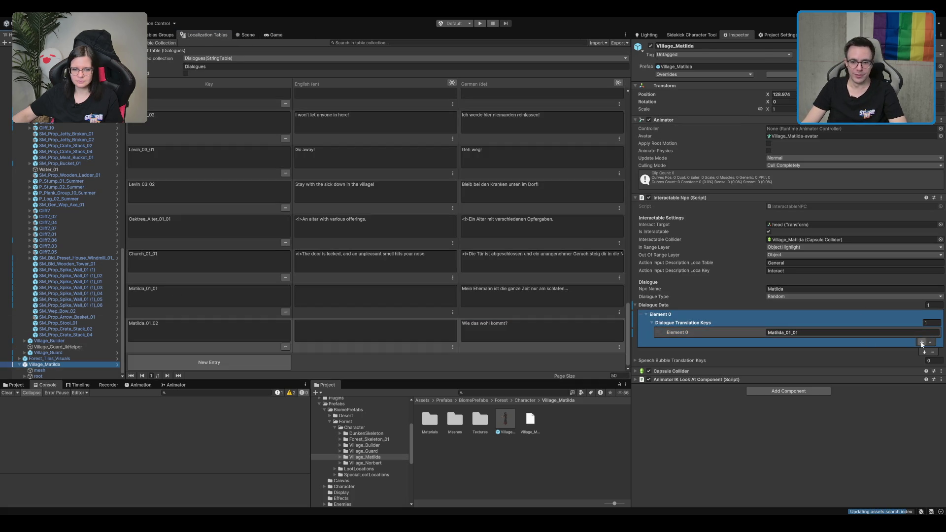
pyautogui.click(922, 343)
pyautogui.click(903, 342)
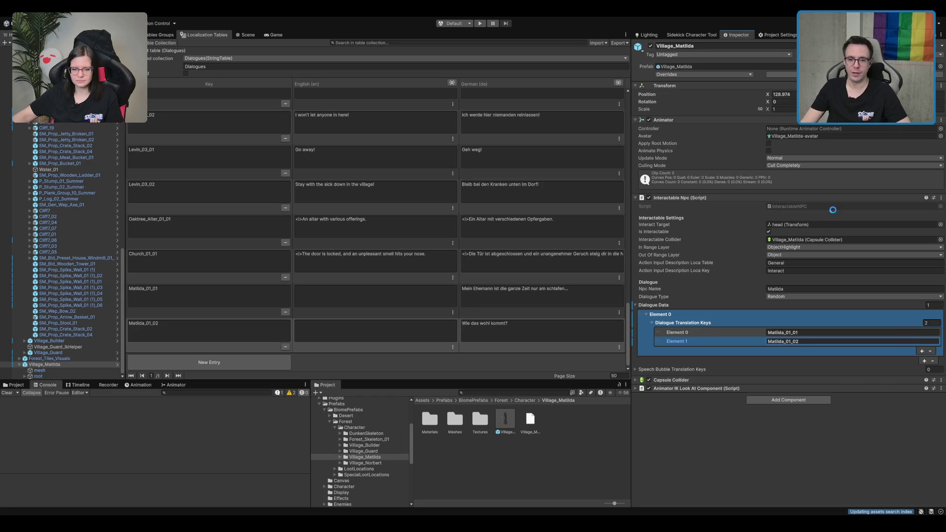
pyautogui.click(737, 67)
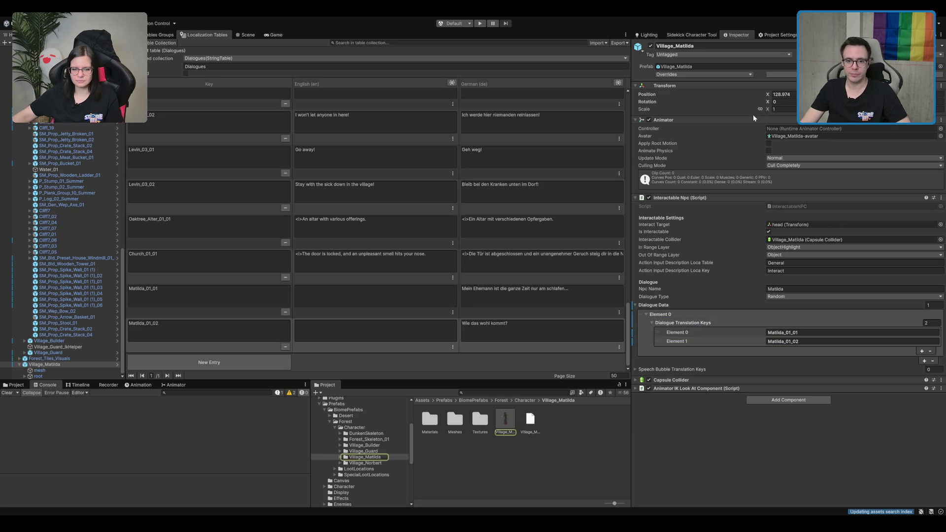
pyautogui.click(248, 35)
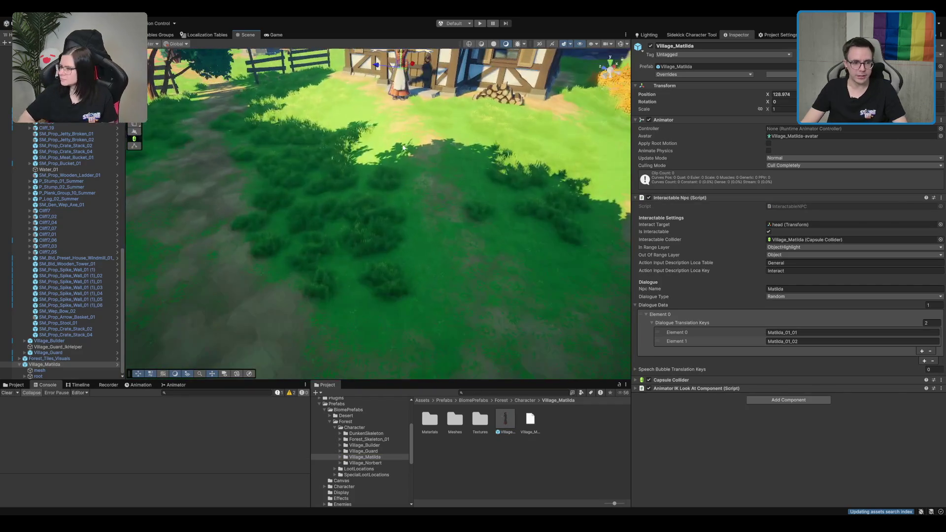
# Step: Select Village_Guard_IkHelper_01 and frame it in the scene view
pyautogui.scroll(3)
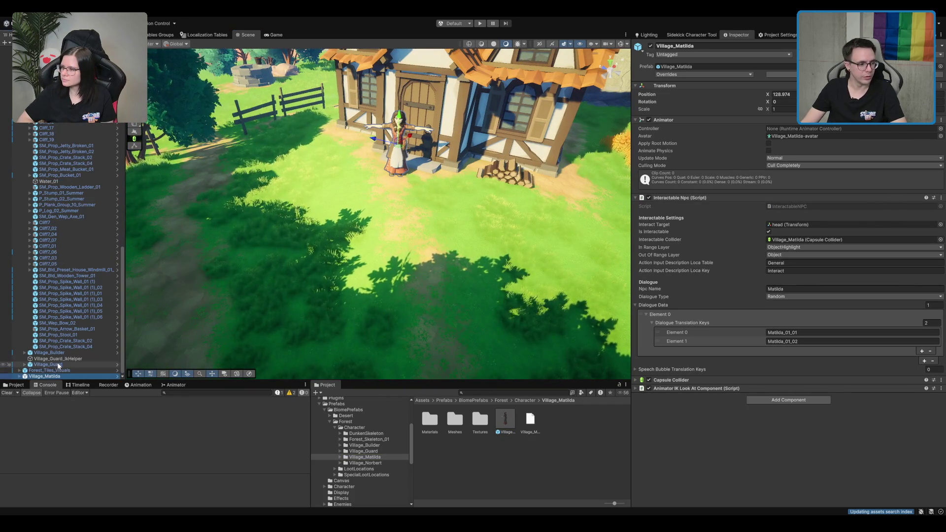
pyautogui.click(64, 296)
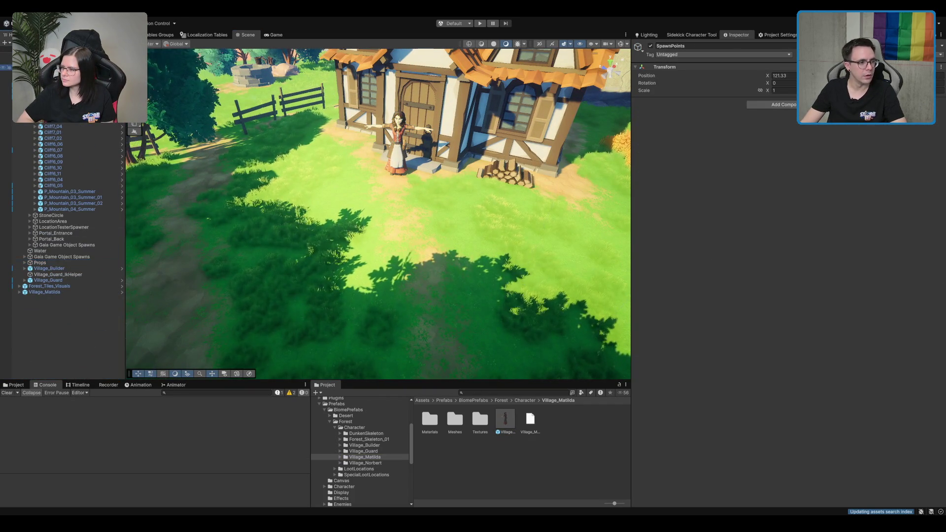
pyautogui.click(402, 266)
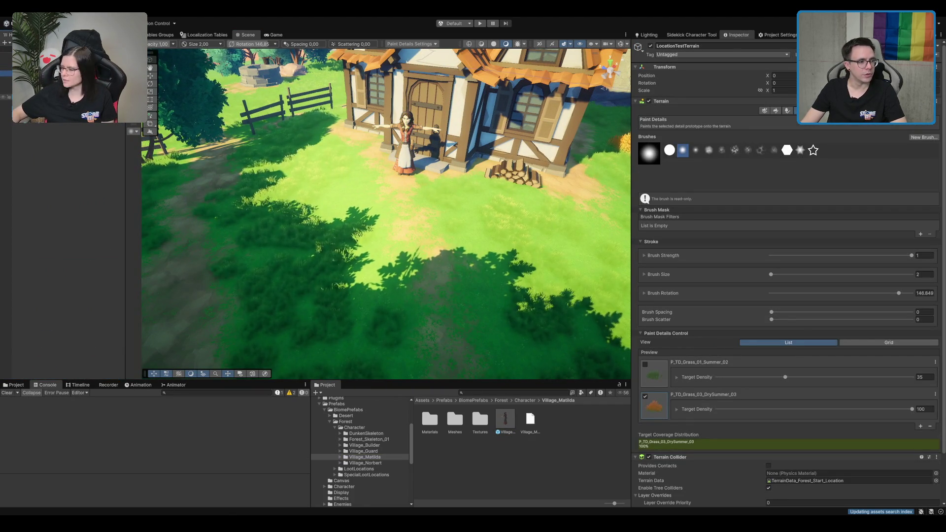
pyautogui.click(56, 122)
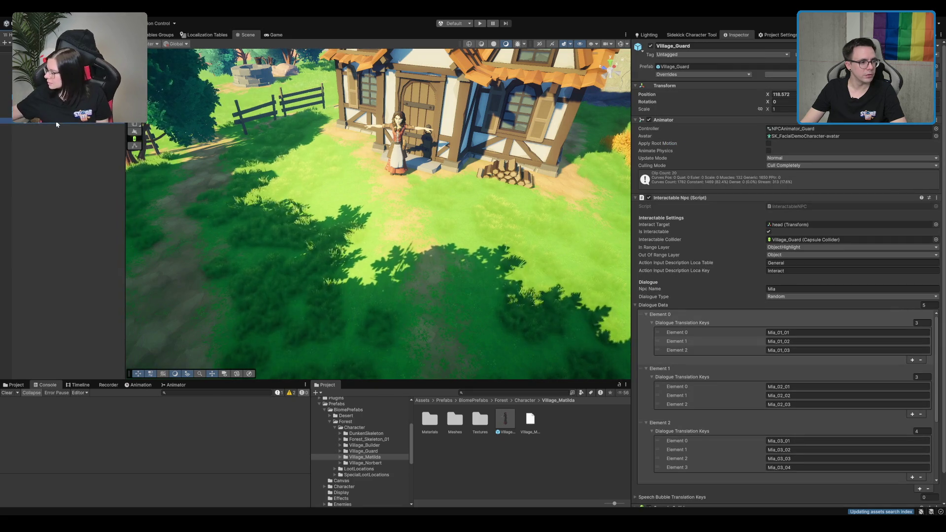
pyautogui.click(56, 115)
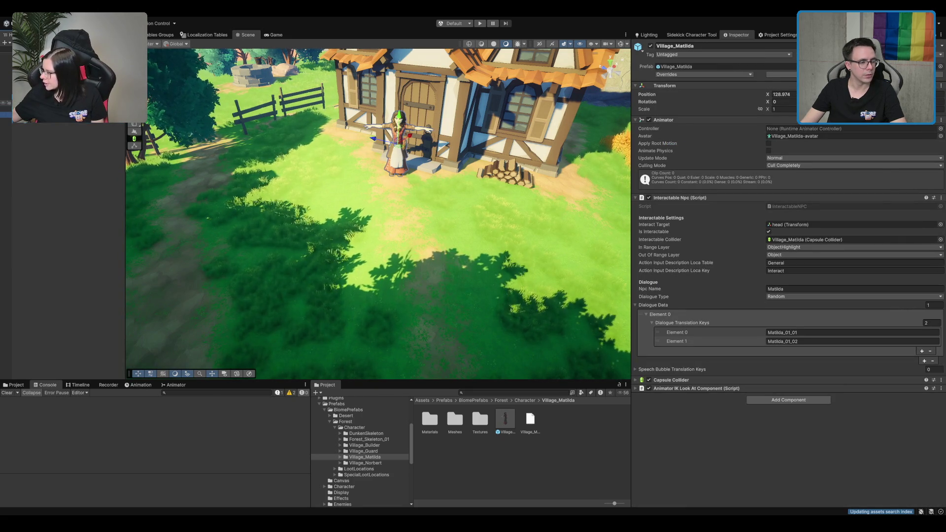
pyautogui.click(301, 218)
pyautogui.moveTo(246, 145); pyautogui.dragTo(318, 125)
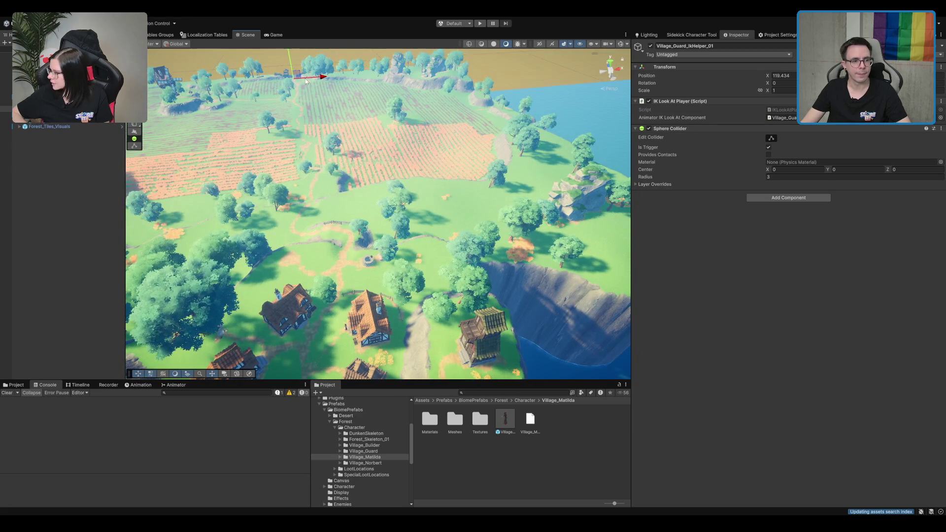
pyautogui.scroll(-3)
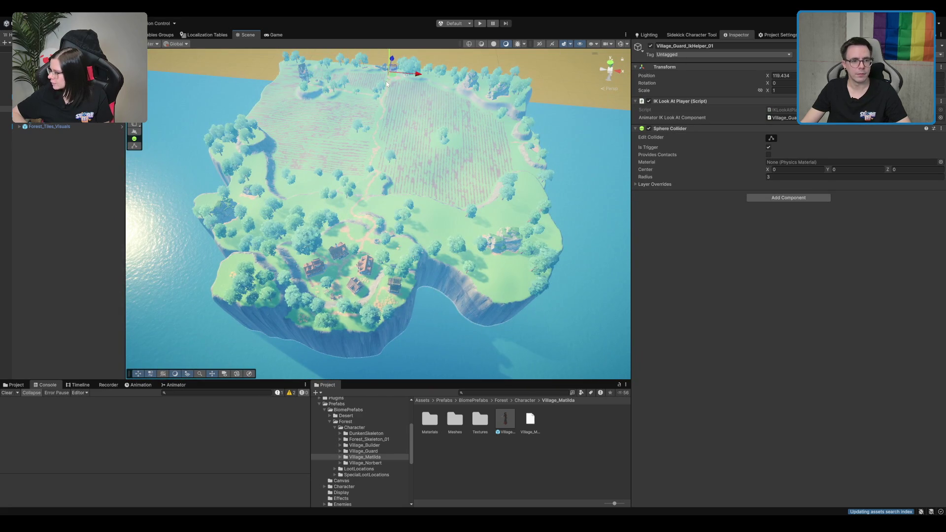
pyautogui.press('f')
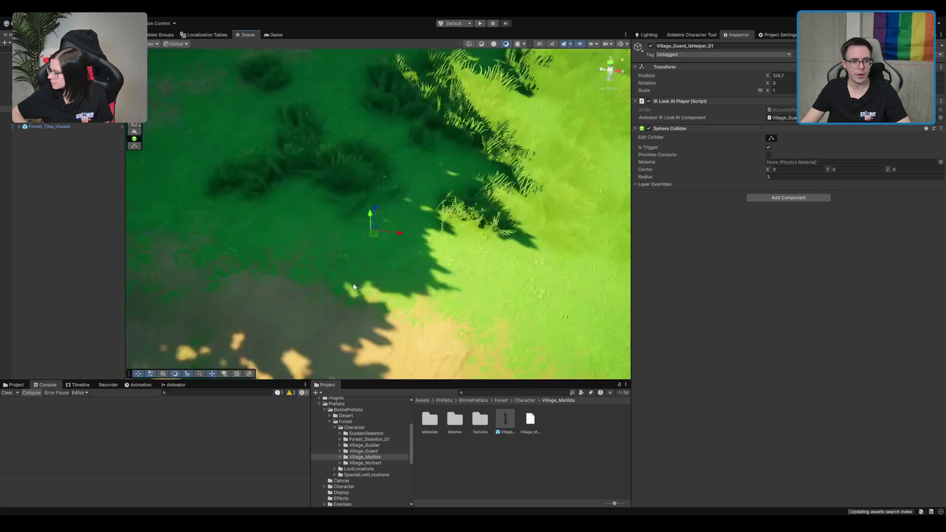
# Step: Move the IK helper to X 127.896, beside Matilda near the house front
pyautogui.scroll(-3)
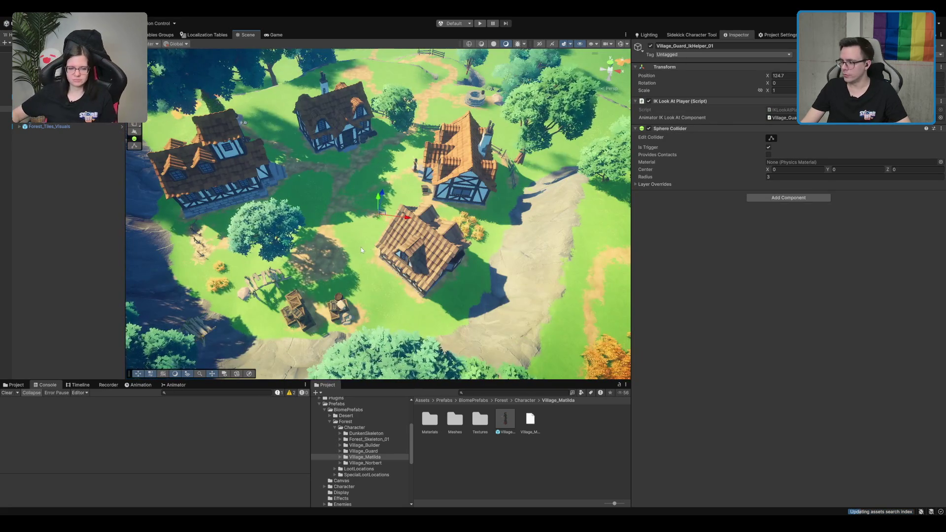
pyautogui.moveTo(367, 248); pyautogui.dragTo(395, 232)
pyautogui.scroll(3)
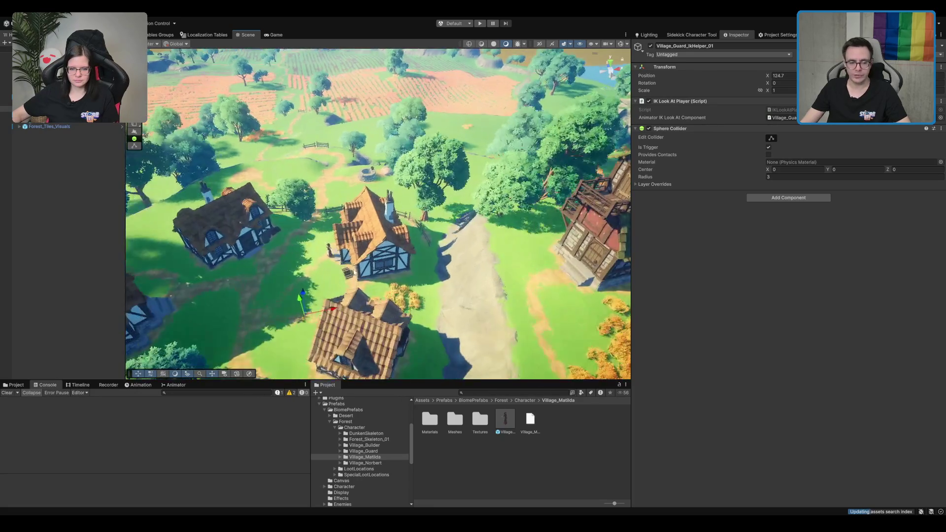
pyautogui.moveTo(373, 306); pyautogui.dragTo(434, 216)
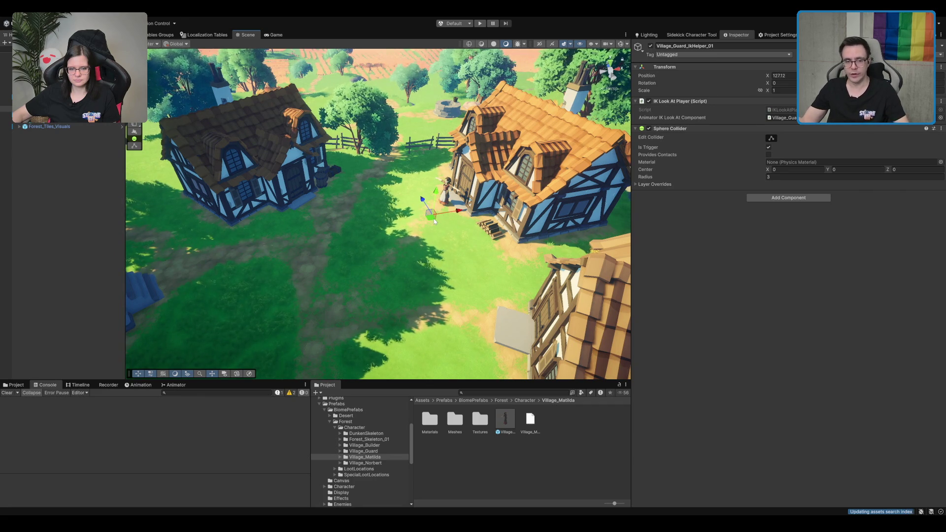
pyautogui.scroll(3)
pyautogui.press('f')
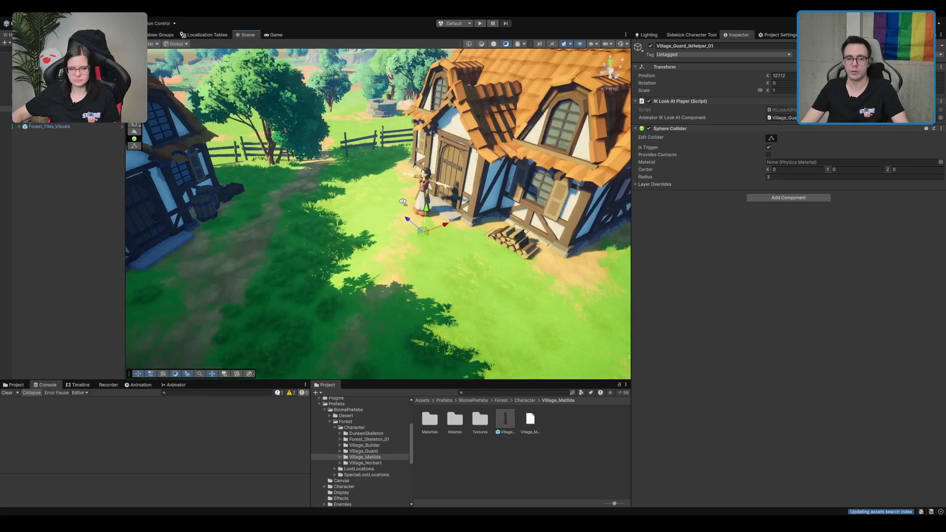
pyautogui.moveTo(377, 210); pyautogui.dragTo(321, 250)
# Step: Move Village_Guard_IkHelper_01 onto the grass just in front of Matilda's door, to X 126.87
pyautogui.press('f')
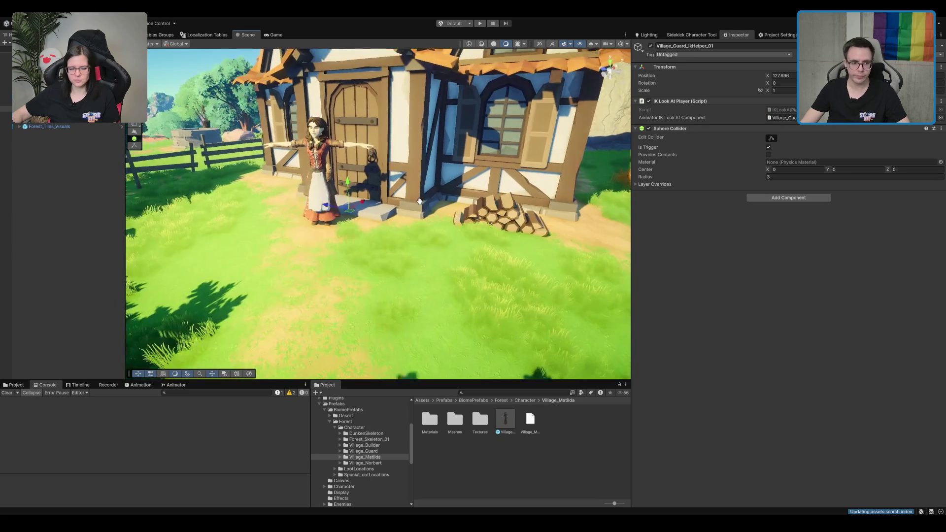
pyautogui.moveTo(380, 230); pyautogui.dragTo(330, 318)
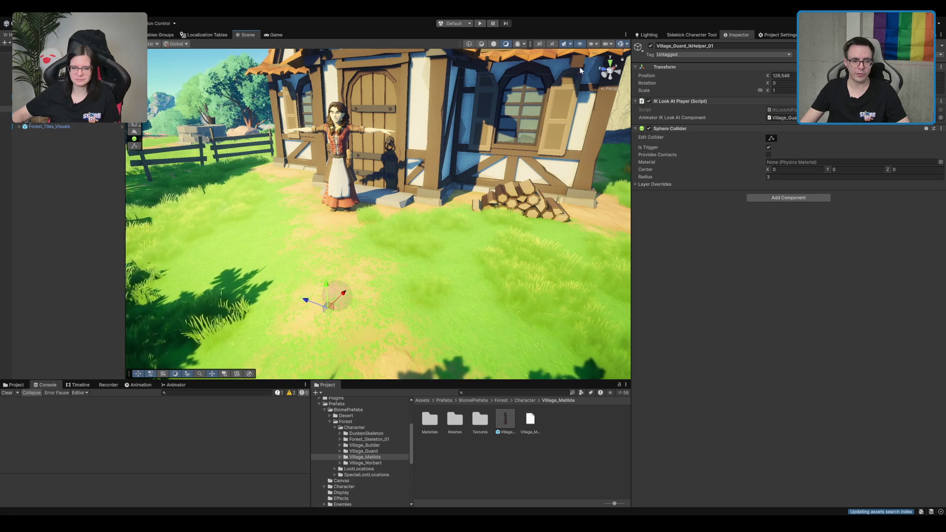
pyautogui.scroll(-3)
pyautogui.moveTo(380, 205); pyautogui.dragTo(465, 294)
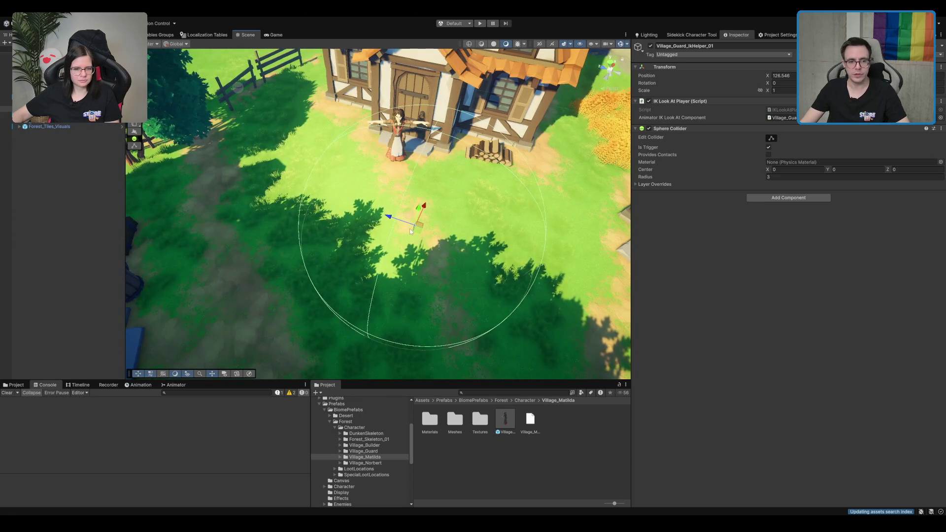
pyautogui.moveTo(421, 232); pyautogui.dragTo(386, 220)
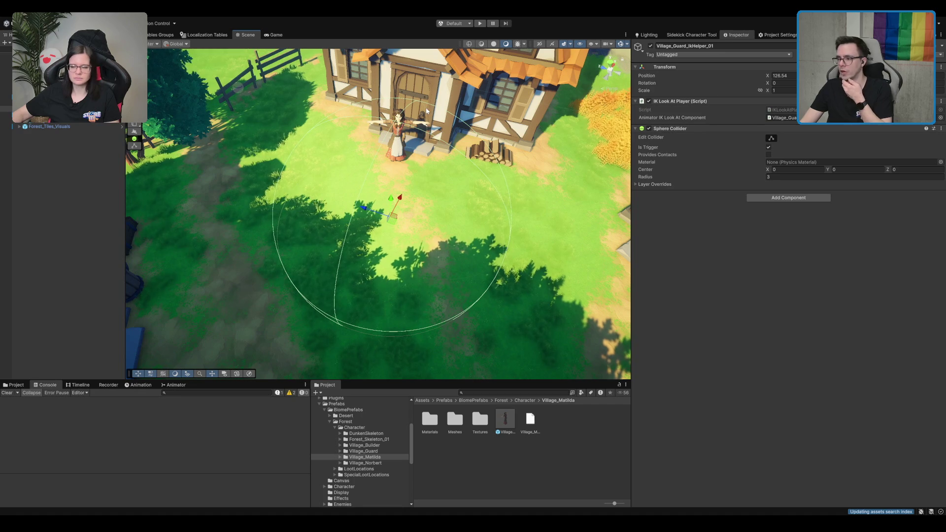
# Step: Orbit the Scene view to eye level to check the helper's sphere collider around the house
pyautogui.scroll(3)
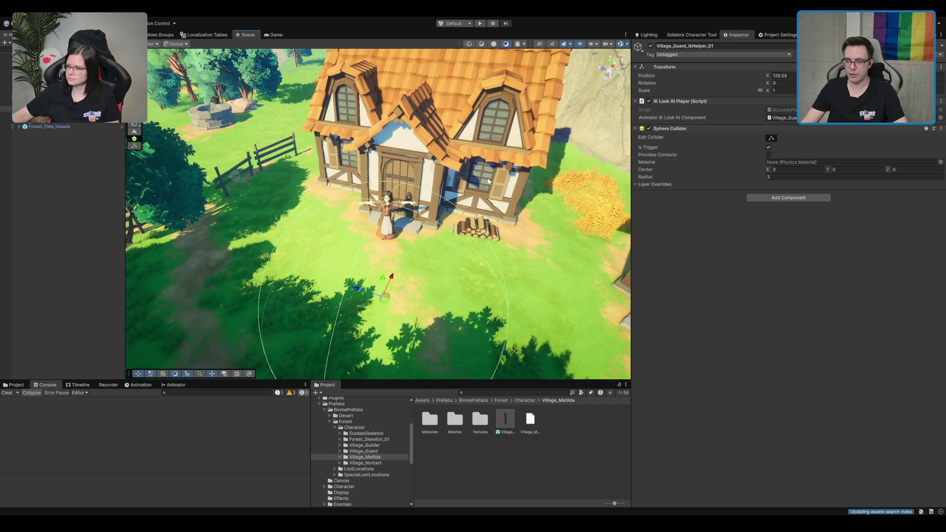
pyautogui.scroll(-3)
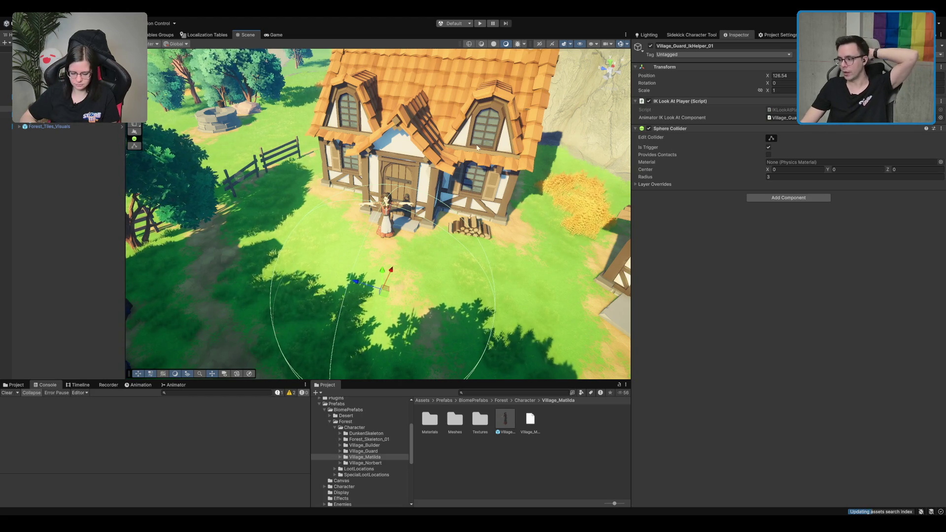
pyautogui.moveTo(430, 236); pyautogui.dragTo(422, 219)
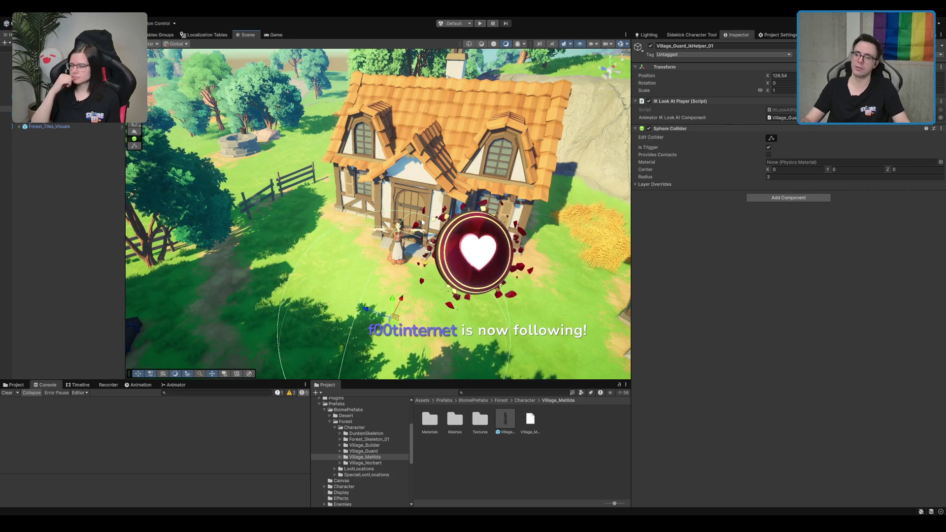
pyautogui.scroll(3)
pyautogui.moveTo(414, 220); pyautogui.dragTo(393, 279)
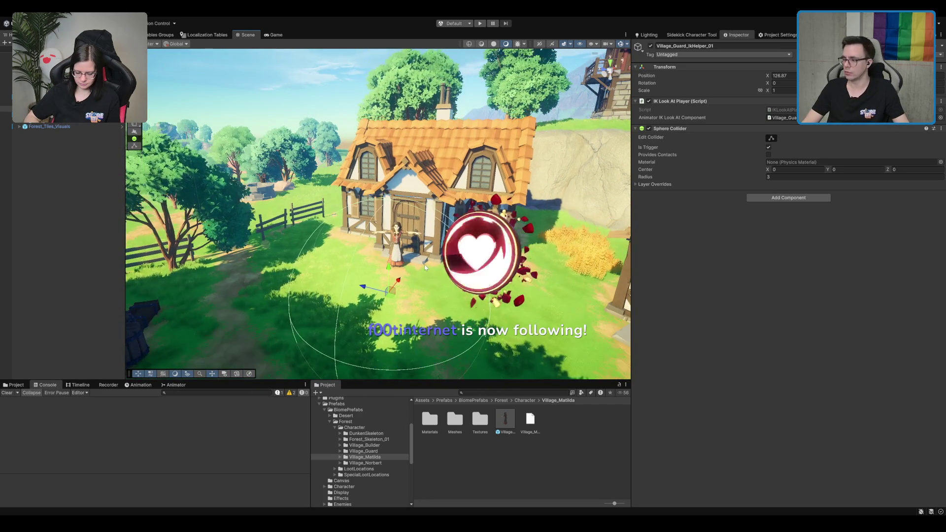
pyautogui.scroll(3)
pyautogui.scroll(3)
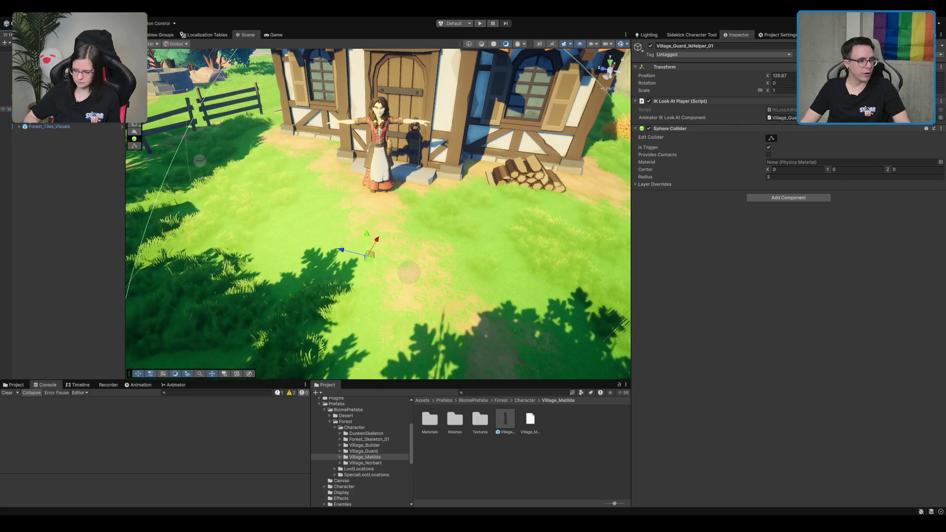
pyautogui.click(377, 148)
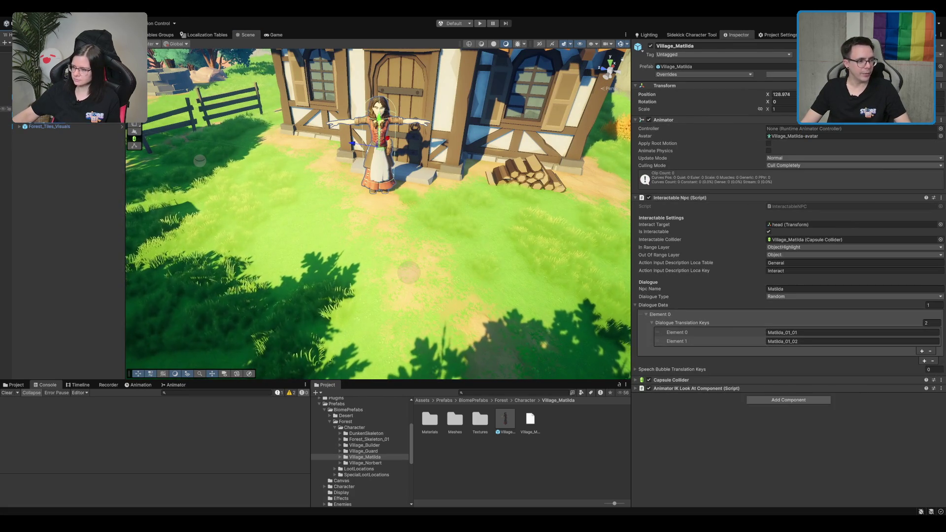
# Step: Rename the look-at helper to Village_Matilda_IKHelper
pyautogui.hotkey('ctrl', 'z')
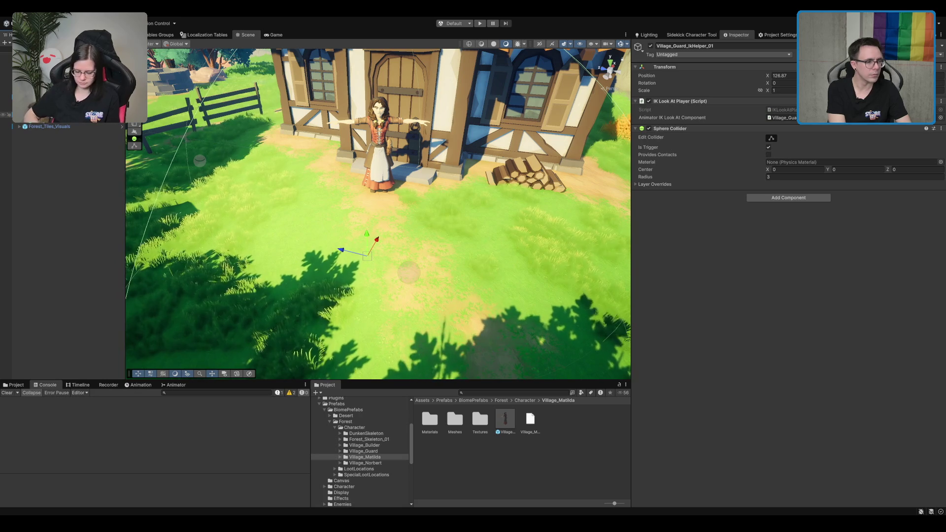
pyautogui.press('Return')
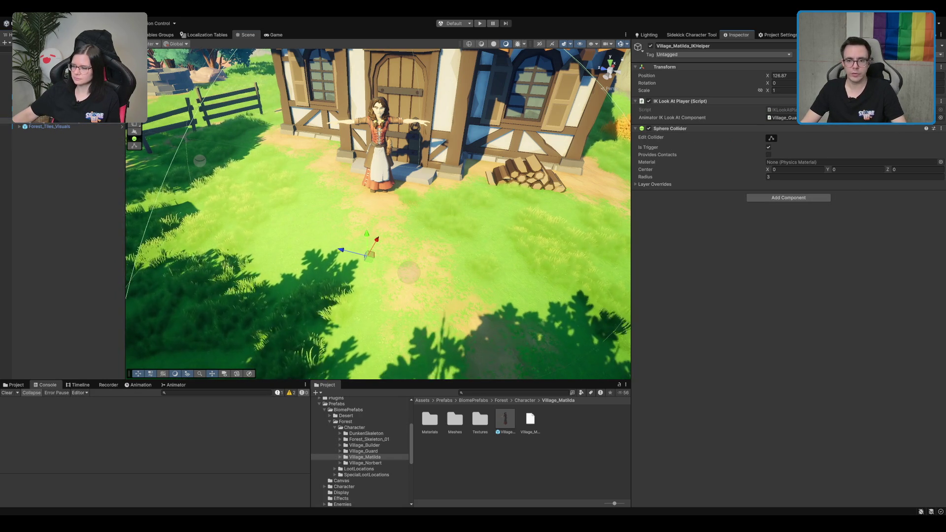
pyautogui.scroll(3)
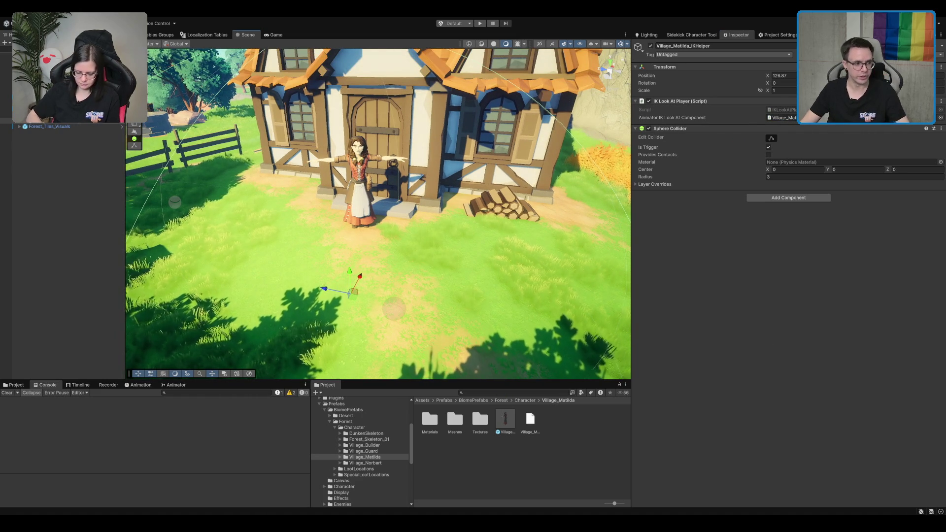
# Step: Review Matilda's Interactable Npc settings from a lower frontal view, then reselect her helper
pyautogui.click(59, 115)
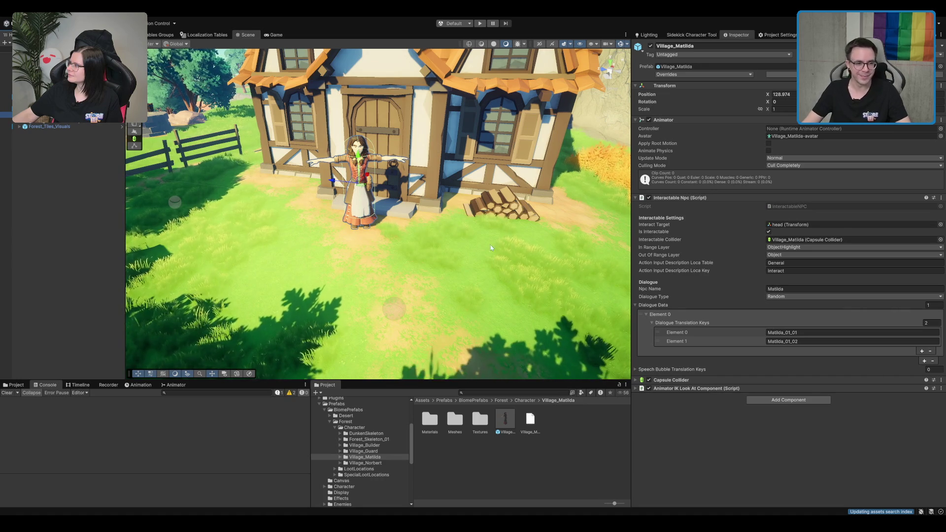
pyautogui.scroll(3)
pyautogui.moveTo(390, 210); pyautogui.dragTo(390, 229)
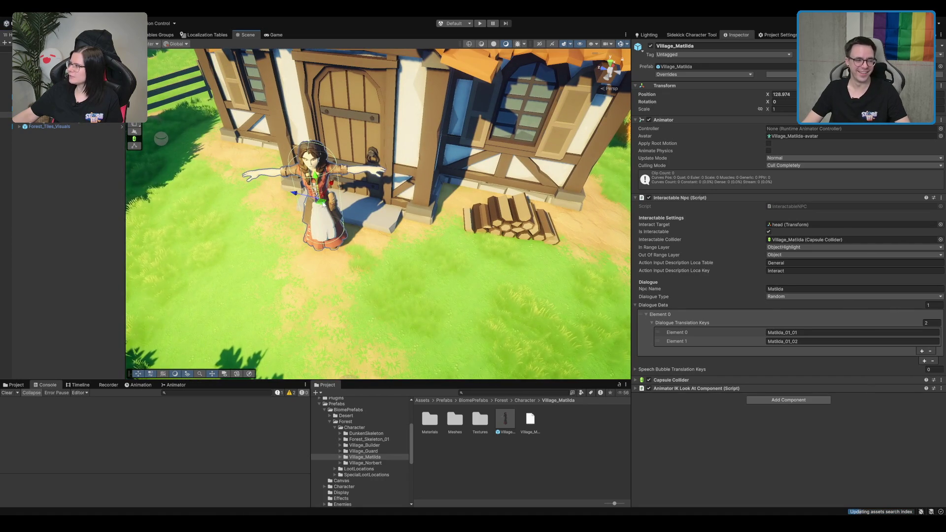
pyautogui.moveTo(323, 206); pyautogui.dragTo(392, 251)
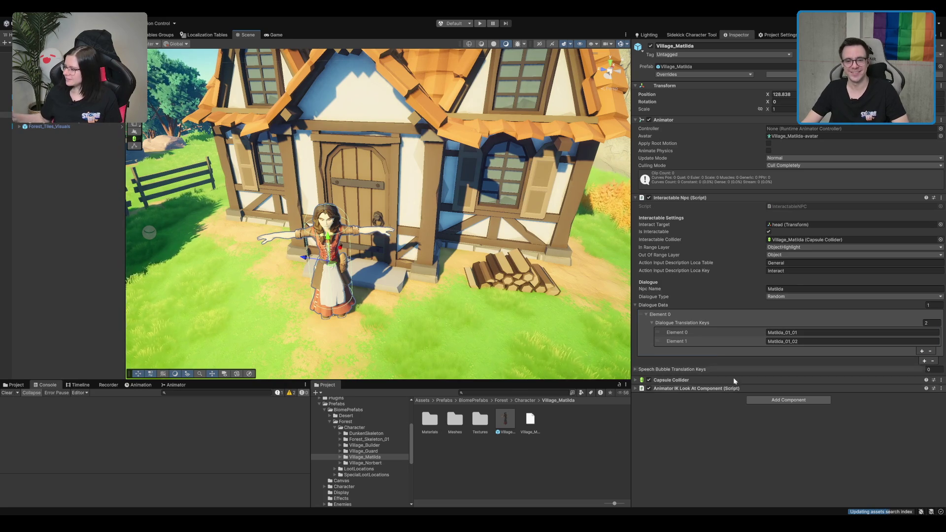
pyautogui.click(73, 121)
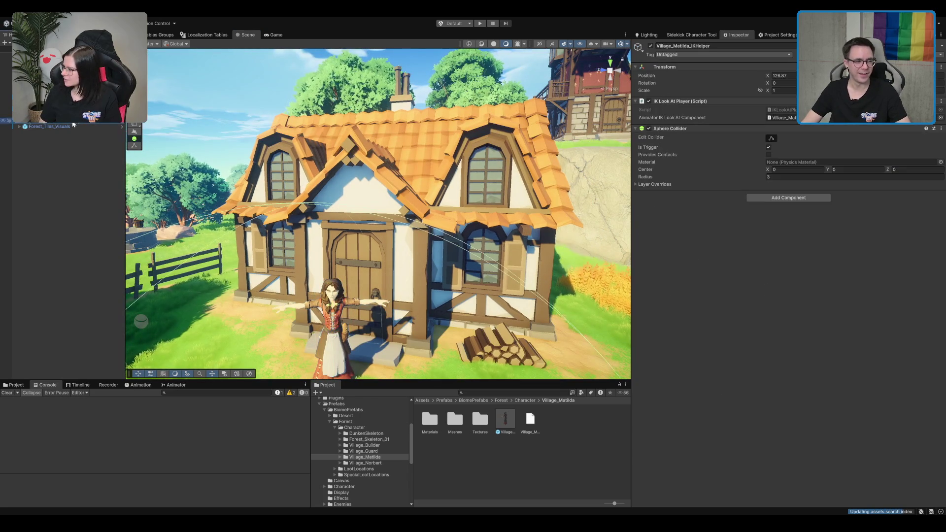
pyautogui.click(73, 126)
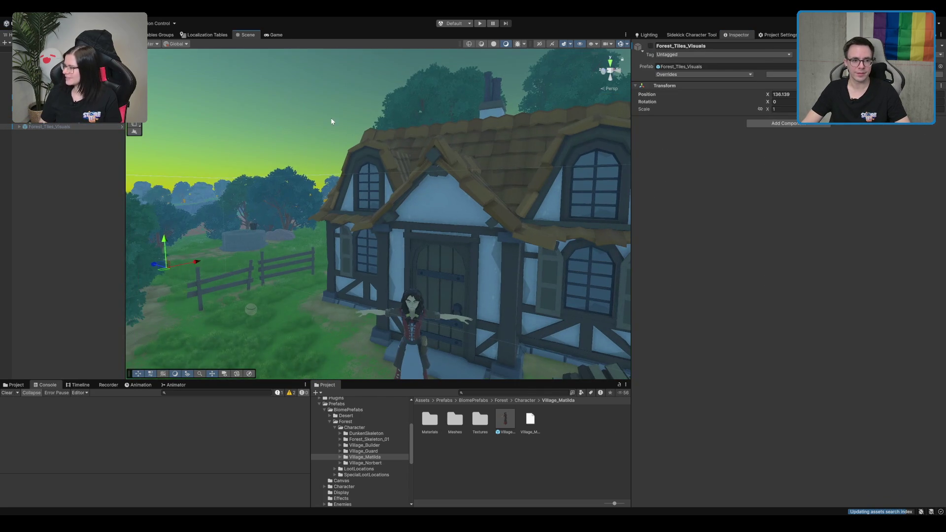
pyautogui.click(331, 121)
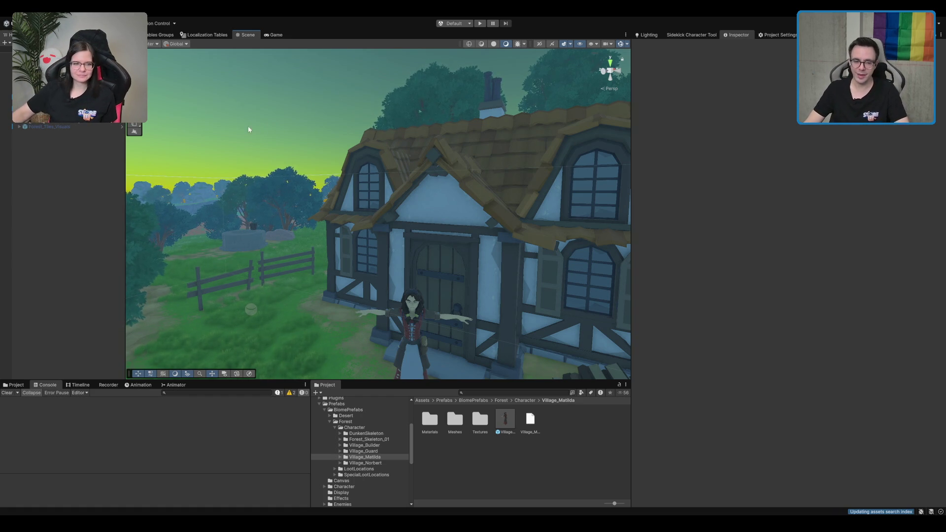
pyautogui.scroll(-3)
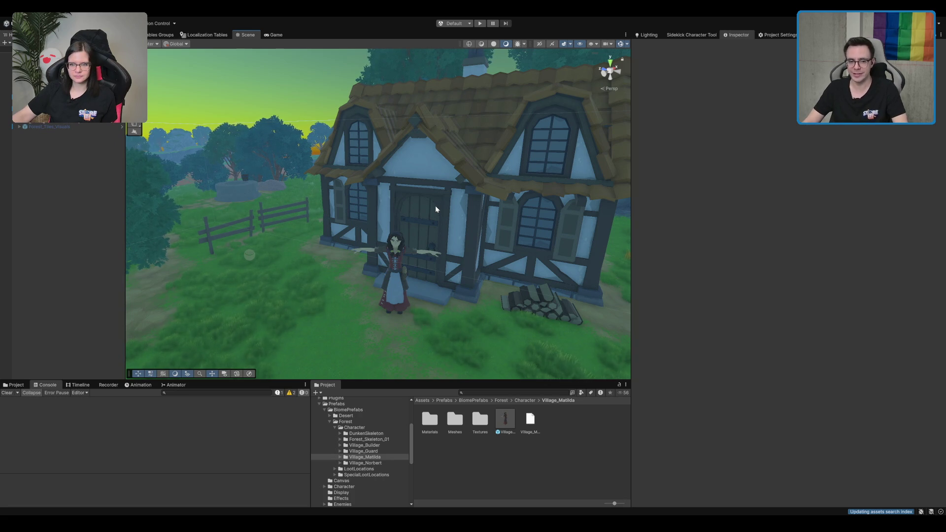
pyautogui.moveTo(433, 203); pyautogui.dragTo(359, 168)
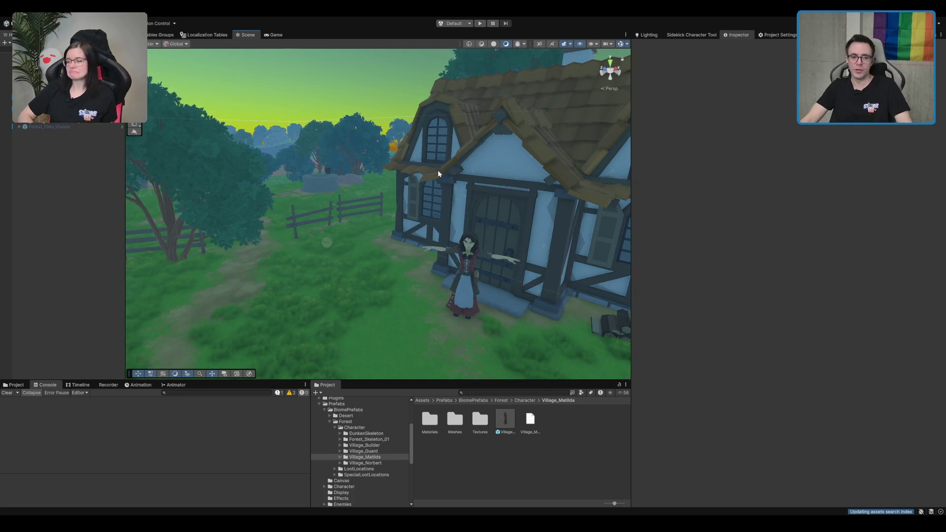
pyautogui.moveTo(433, 162); pyautogui.dragTo(248, 274)
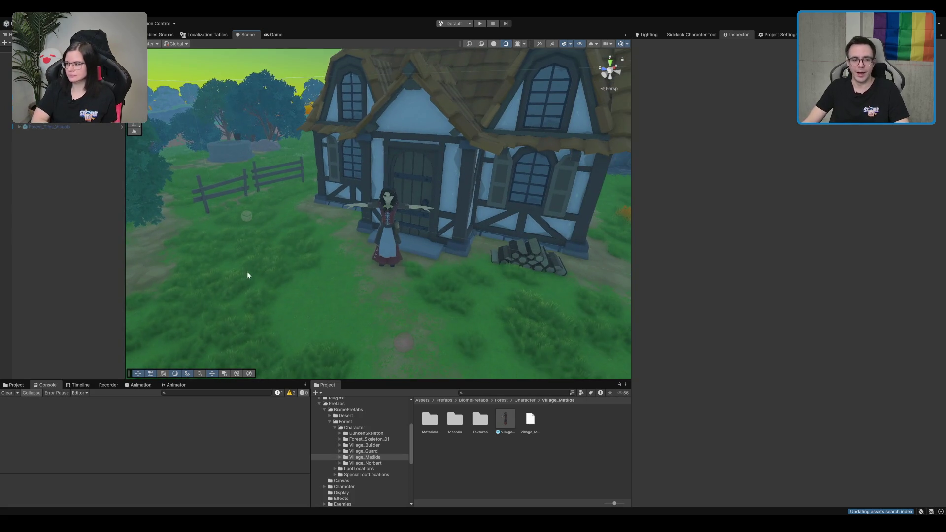
pyautogui.click(248, 275)
pyautogui.scroll(3)
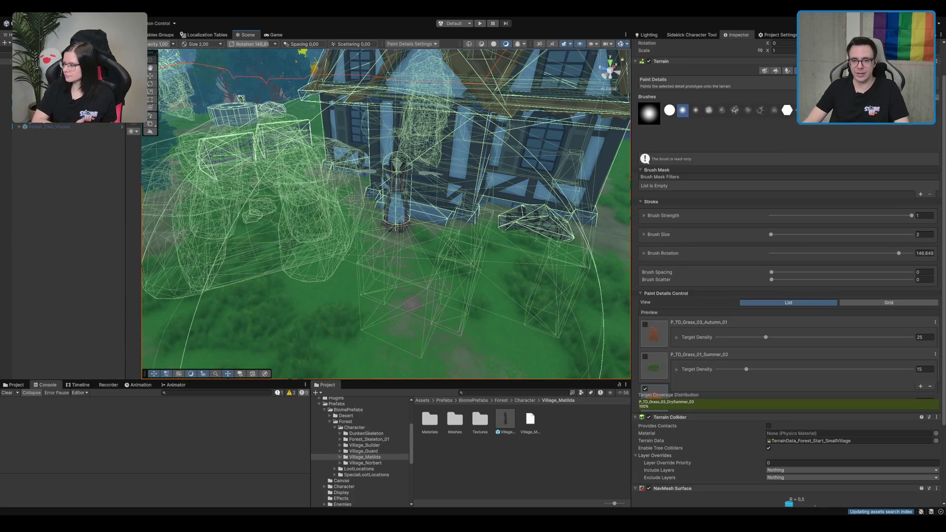
# Step: Enable only the third grass detail, DrySummer_03, for terrain detail painting
pyautogui.scroll(-3)
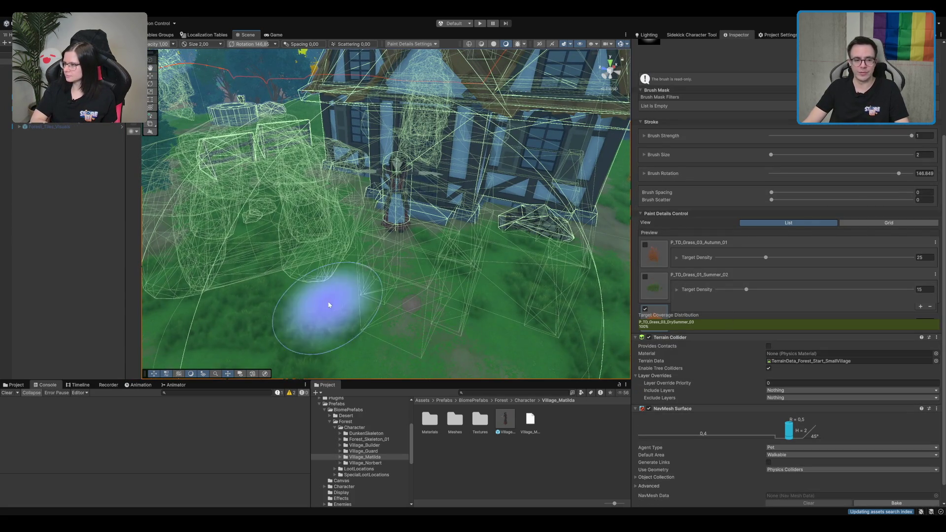
pyautogui.scroll(3)
pyautogui.scroll(-3)
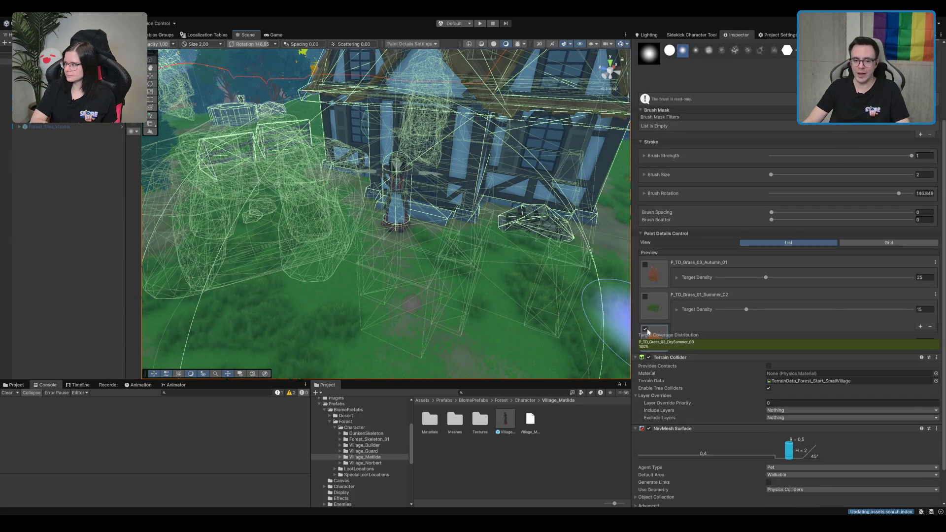
pyautogui.click(646, 329)
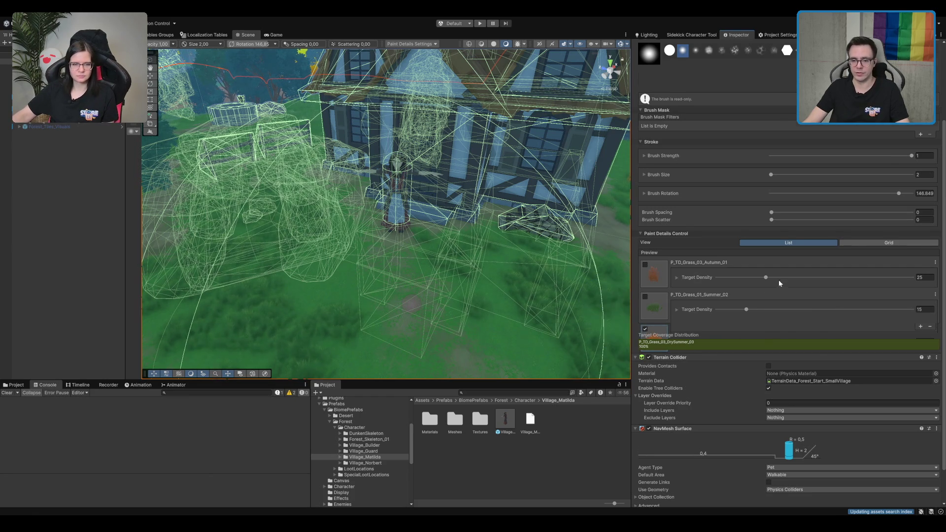
# Step: Collapse the Terrain Collider settings and deselect the terrain
pyautogui.scroll(-3)
pyautogui.click(717, 318)
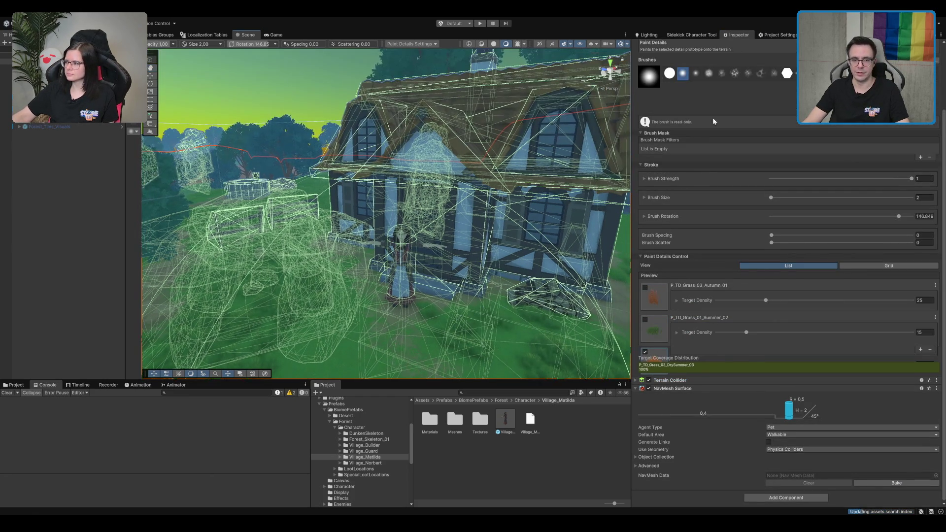
pyautogui.scroll(3)
pyautogui.scroll(-3)
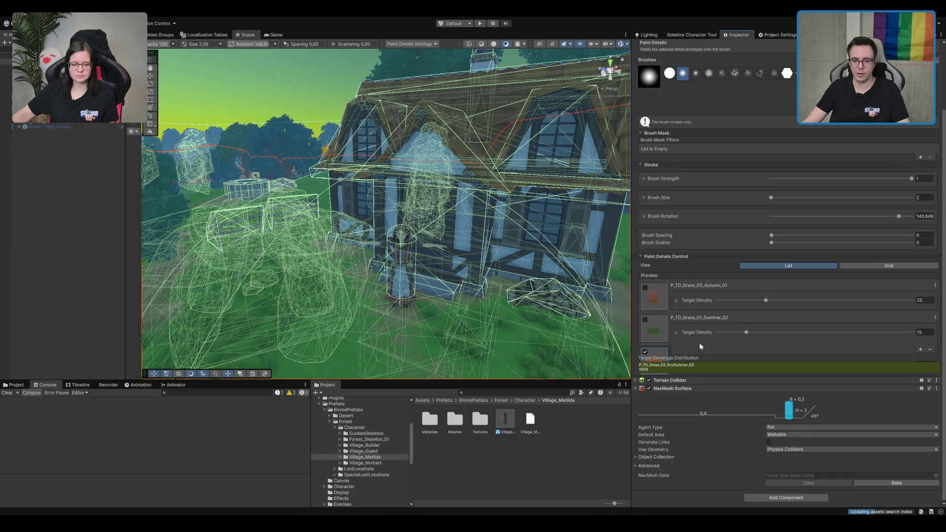
pyautogui.click(415, 139)
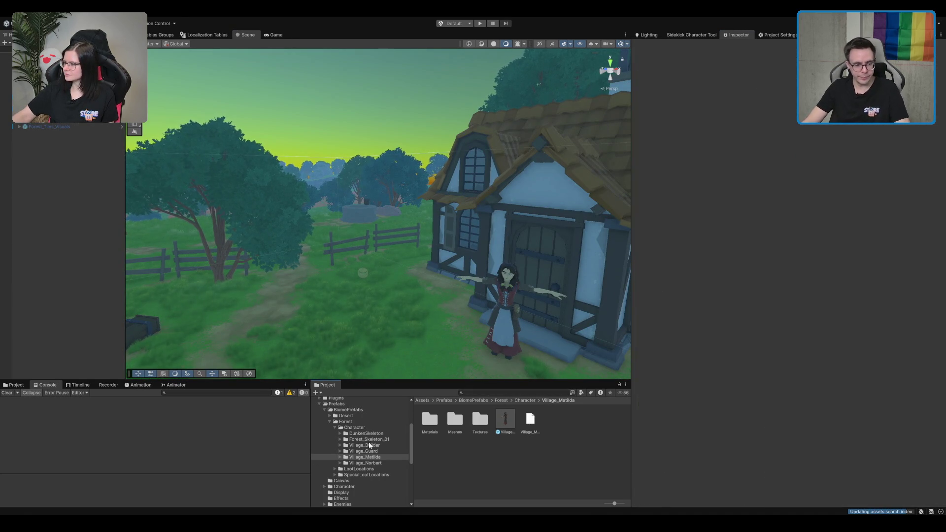
pyautogui.scroll(3)
# Step: Collapse the Project folders to top level and fold MapTile's Network Object and Map Tile components
pyautogui.click(373, 410)
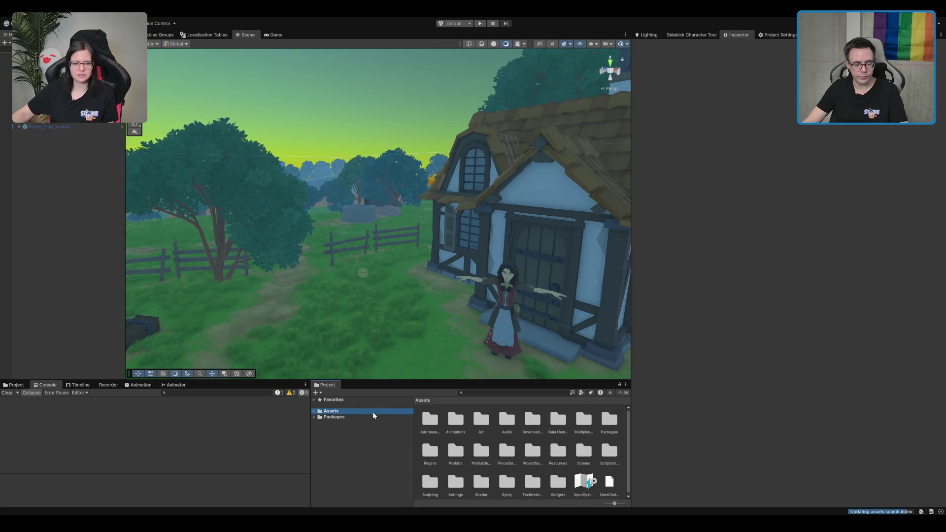
pyautogui.click(369, 417)
pyautogui.click(34, 55)
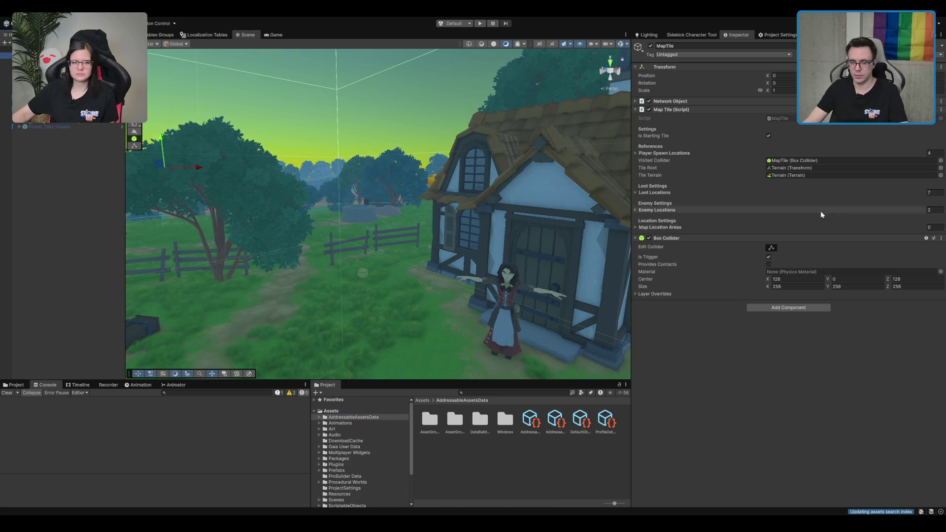
pyautogui.click(691, 101)
pyautogui.click(691, 102)
pyautogui.click(697, 109)
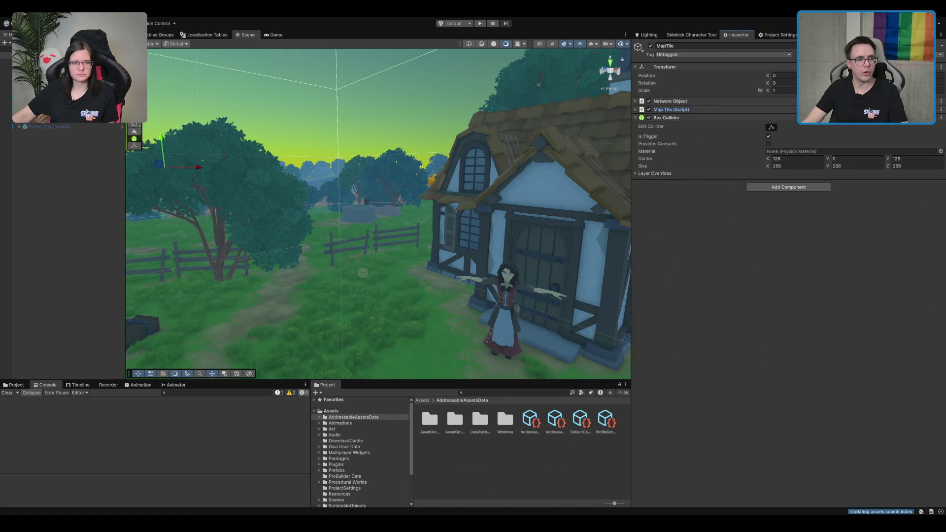
# Step: Compare LootLocations, Tile_MusicLocation and Village_MusicLocation_01, then return to MapTile
pyautogui.click(39, 49)
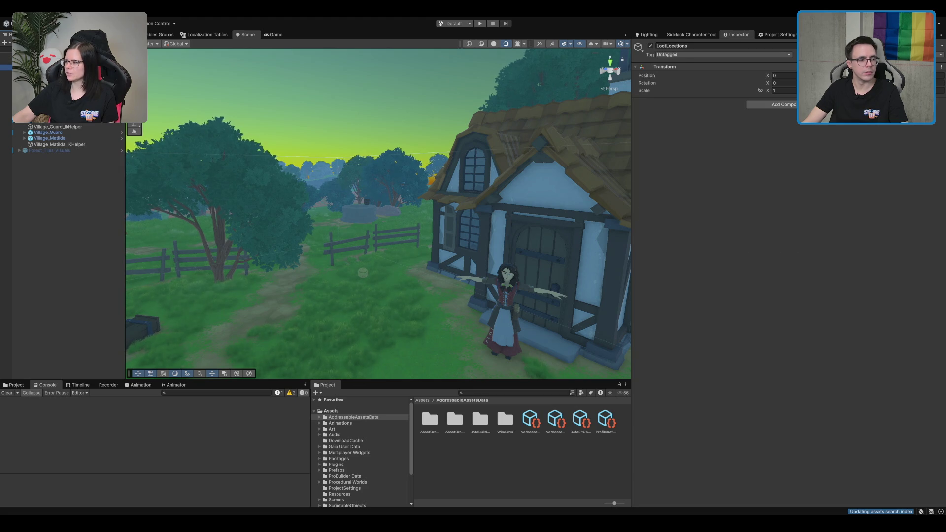
pyautogui.click(35, 56)
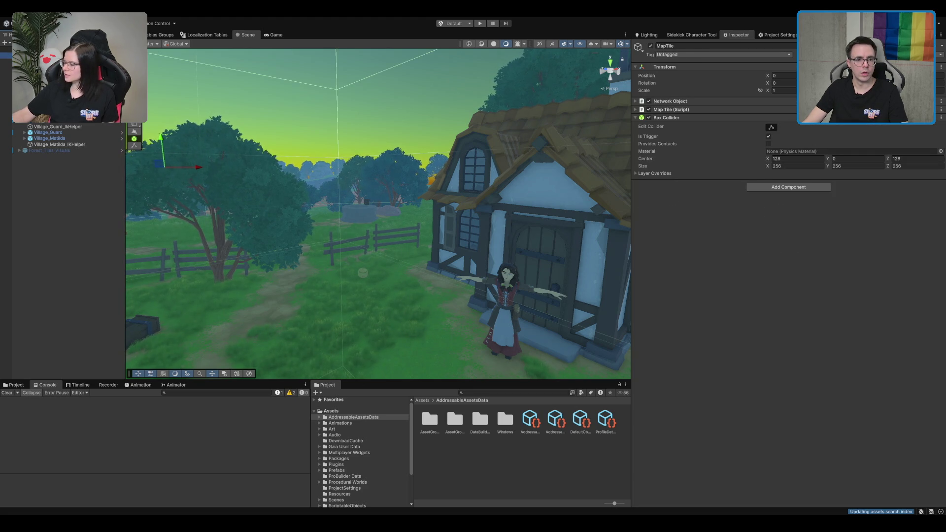
pyautogui.click(34, 67)
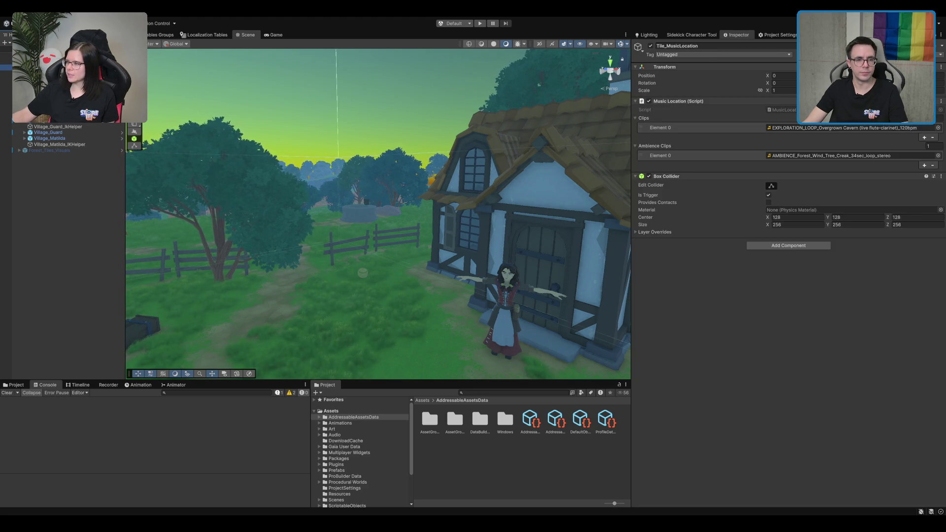
pyautogui.press('Down')
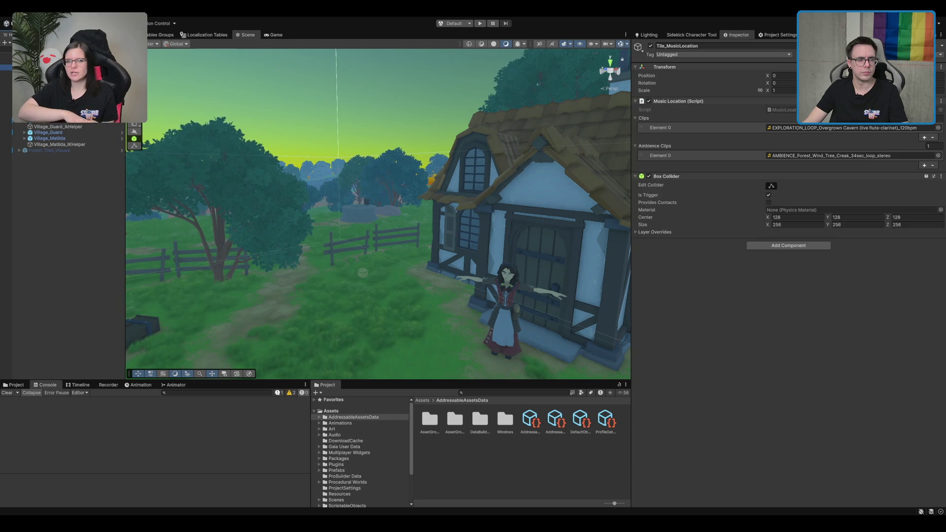
pyautogui.press('Down')
pyautogui.press('Down')
pyautogui.press('Up')
pyautogui.press('Up')
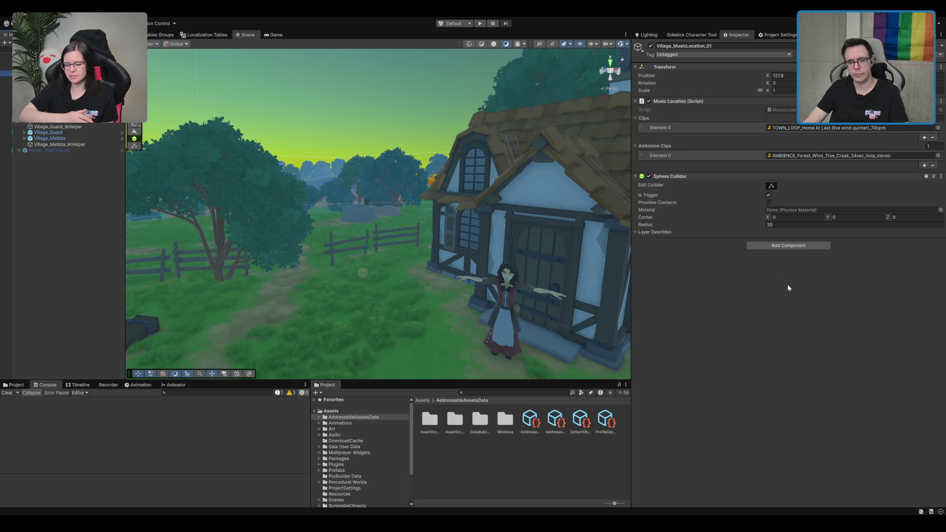
pyautogui.press('Up')
pyautogui.press('Down')
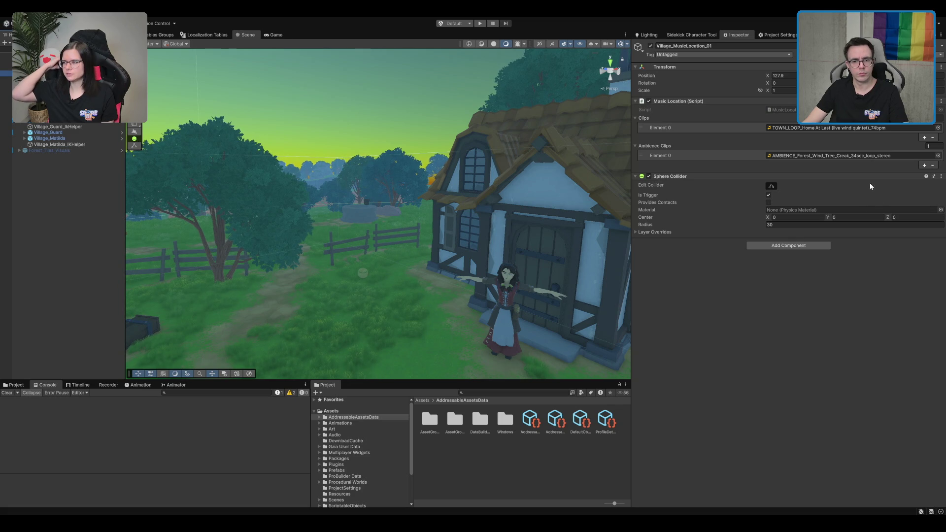
pyautogui.press('Up')
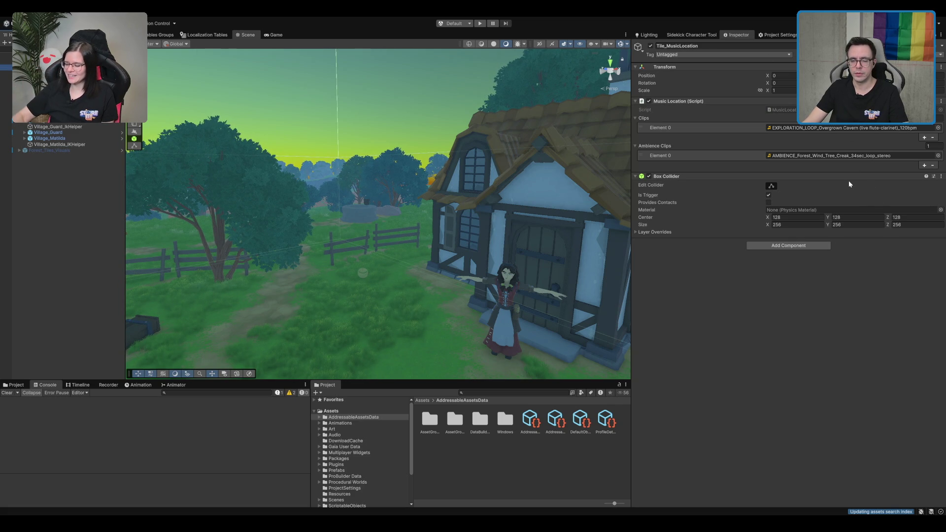
pyautogui.press('Left')
pyautogui.press('Left')
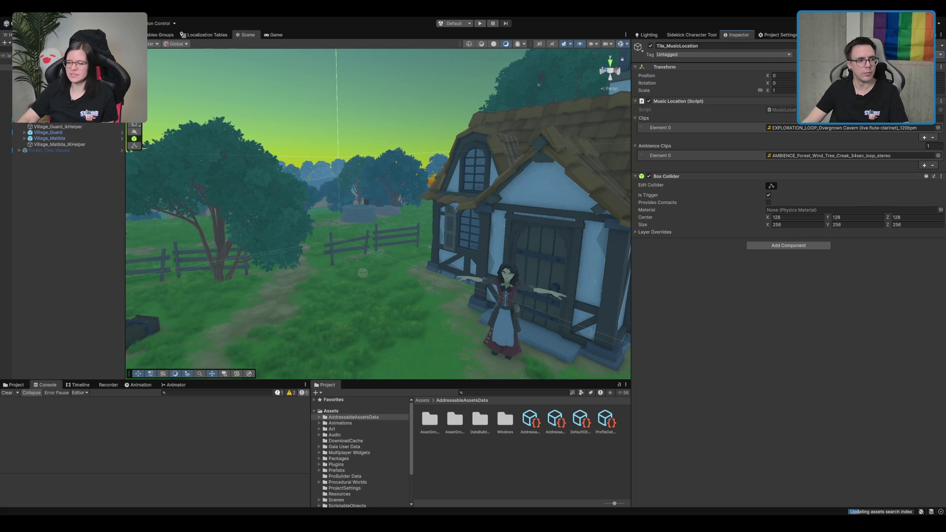
pyautogui.moveTo(562, 158); pyautogui.dragTo(472, 178)
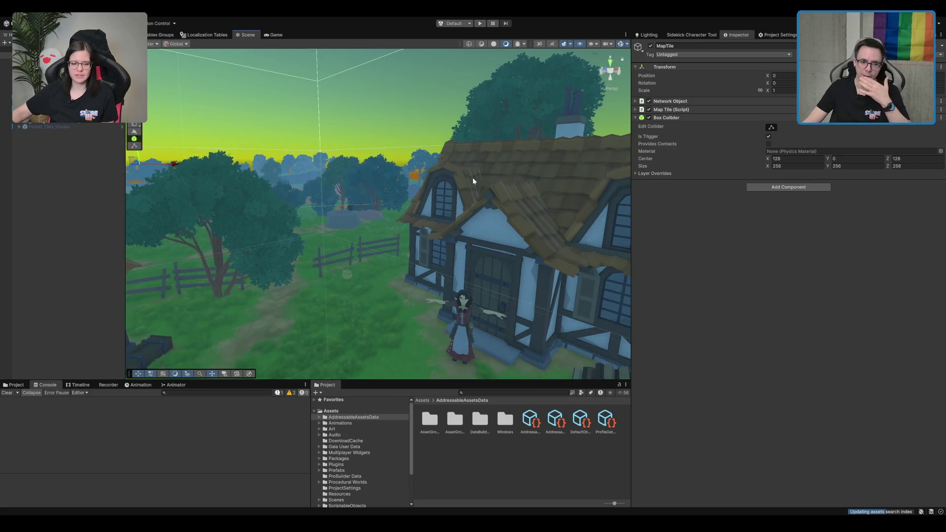
# Step: Select four village houses together and frame them in the Scene view
pyautogui.click(383, 102)
pyautogui.moveTo(384, 101); pyautogui.dragTo(480, 136)
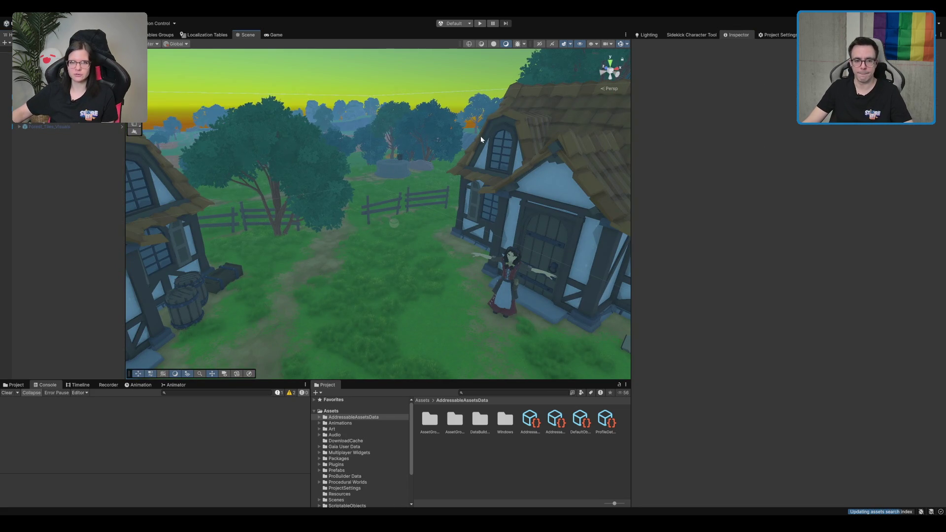
pyautogui.click(507, 141)
pyautogui.scroll(-3)
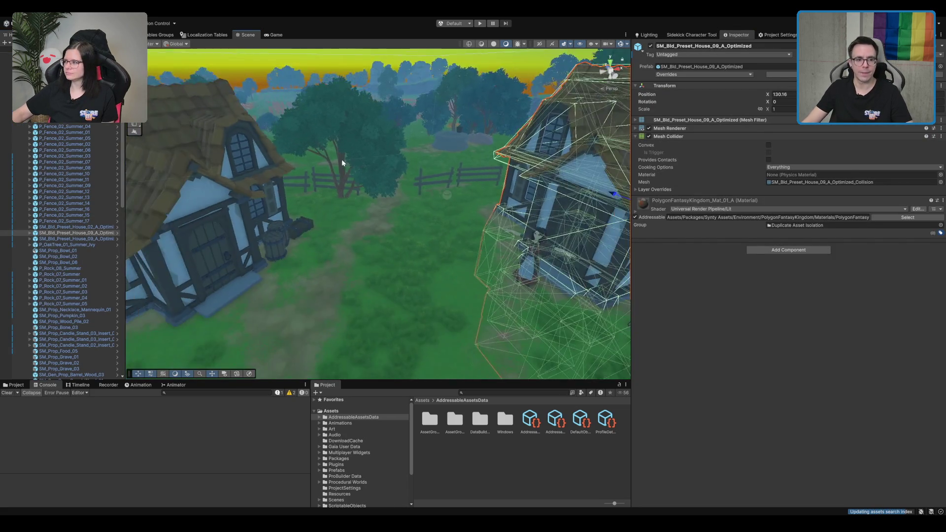
pyautogui.scroll(3)
pyautogui.click(351, 227)
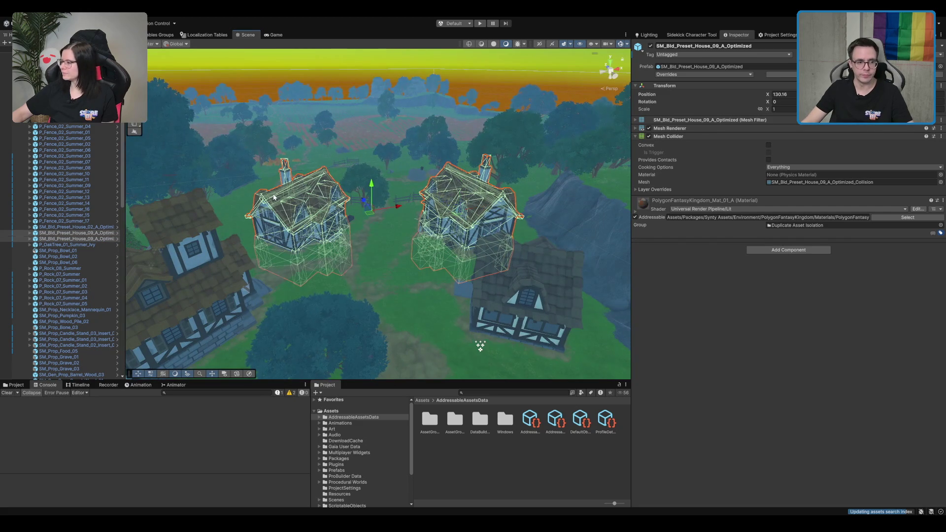
pyautogui.click(185, 233)
pyautogui.click(526, 288)
pyautogui.moveTo(330, 241); pyautogui.dragTo(423, 226)
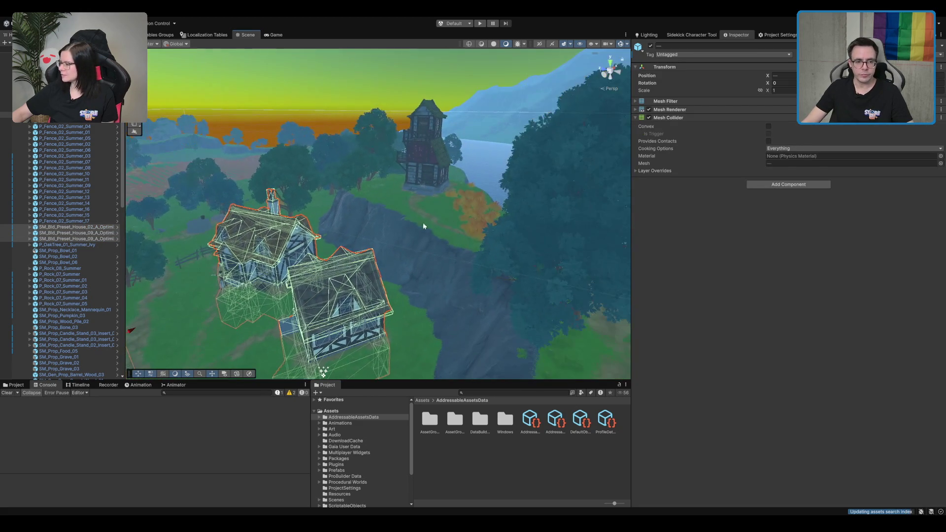
pyautogui.press('f')
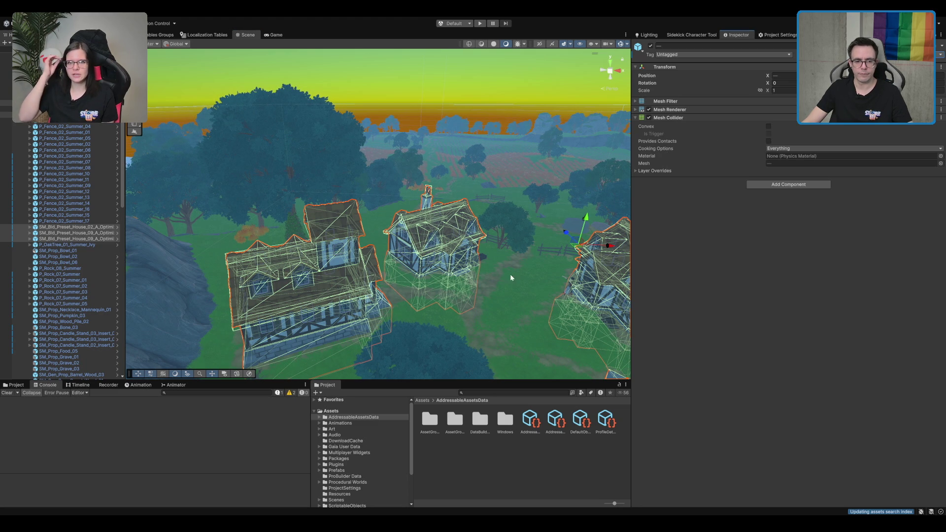
# Step: Tilt up to the horizon and look at the windmill on the hill
pyautogui.moveTo(510, 277); pyautogui.dragTo(374, 115)
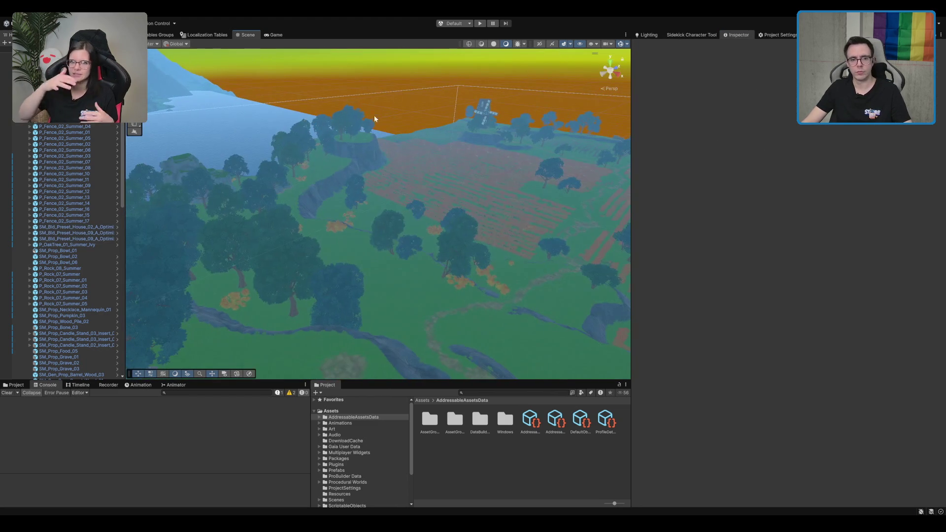
pyautogui.click(484, 110)
pyautogui.scroll(3)
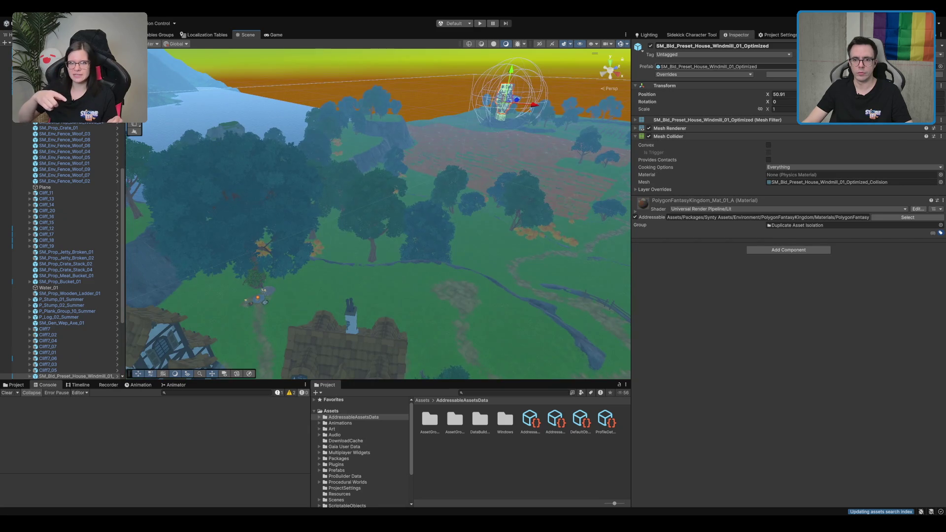
pyautogui.scroll(-3)
pyautogui.click(429, 134)
# Step: Fly down to two village houses, then open the Boot scene from Assets/Scenes
pyautogui.moveTo(428, 149); pyautogui.dragTo(495, 160)
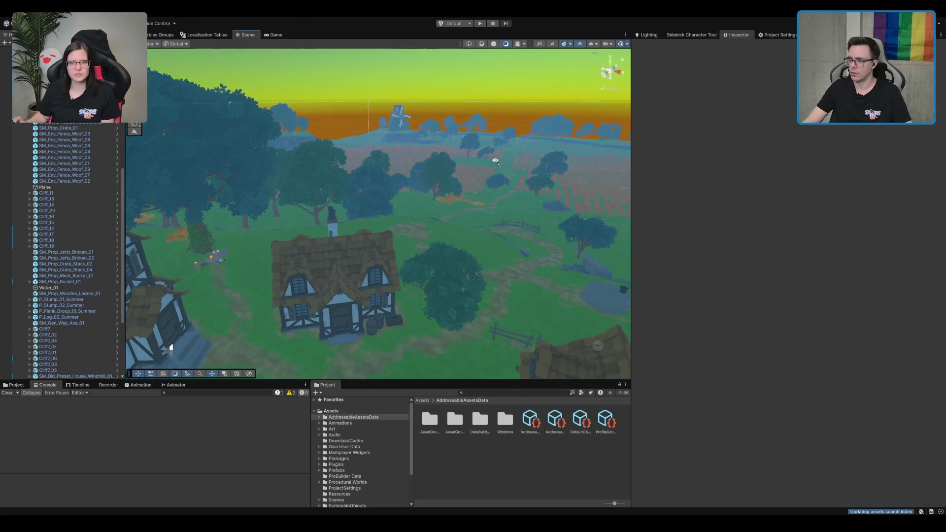
pyautogui.moveTo(413, 218); pyautogui.dragTo(414, 415)
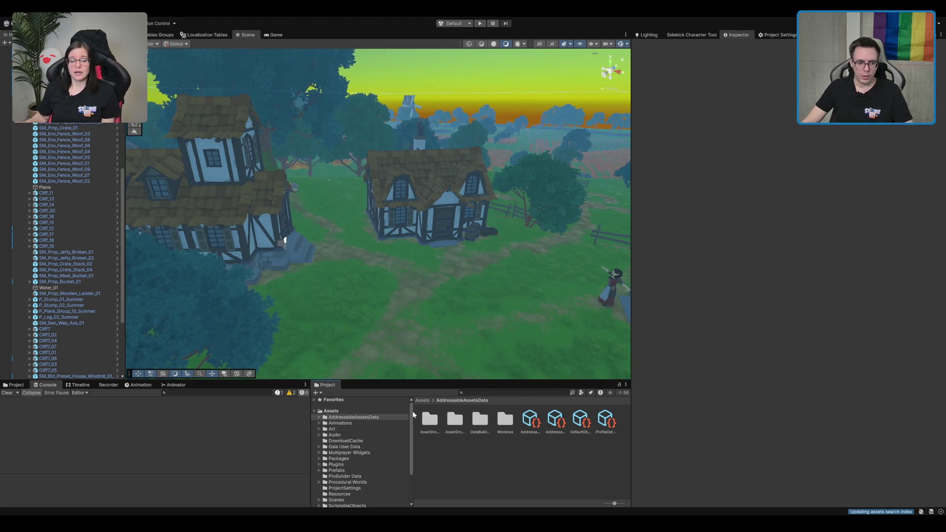
pyautogui.scroll(-3)
pyautogui.click(350, 456)
pyautogui.click(568, 421)
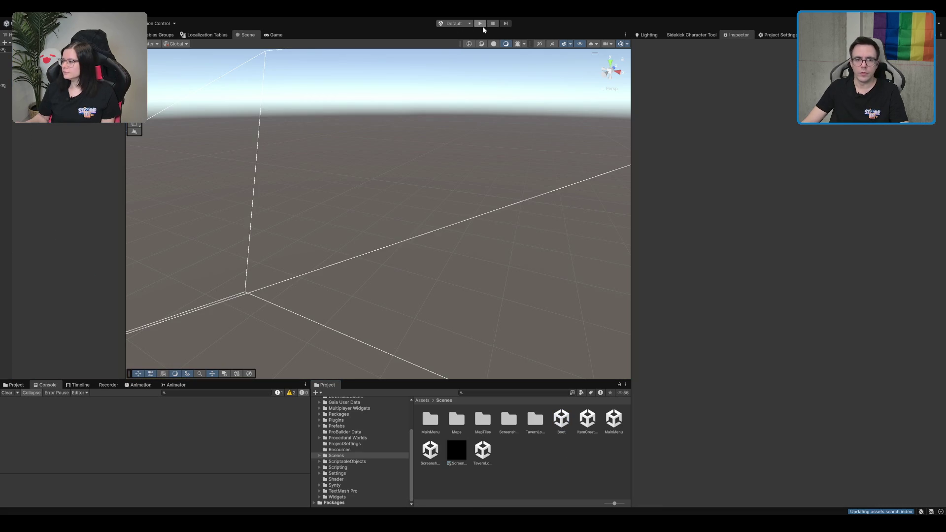
# Step: Play-test the game, then copy NPCAnimator_Guard into the Village_Matilda folder
pyautogui.click(478, 24)
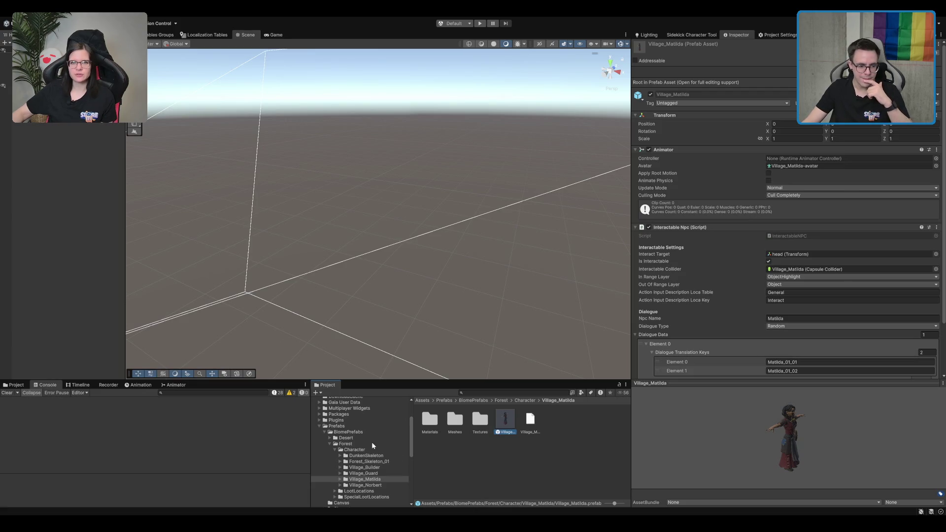
pyautogui.scroll(-3)
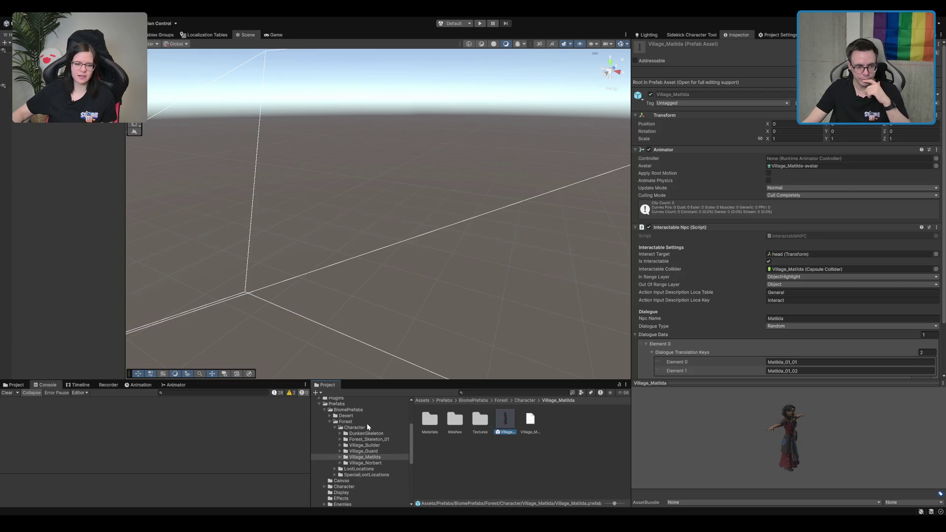
pyautogui.click(376, 451)
pyautogui.click(505, 424)
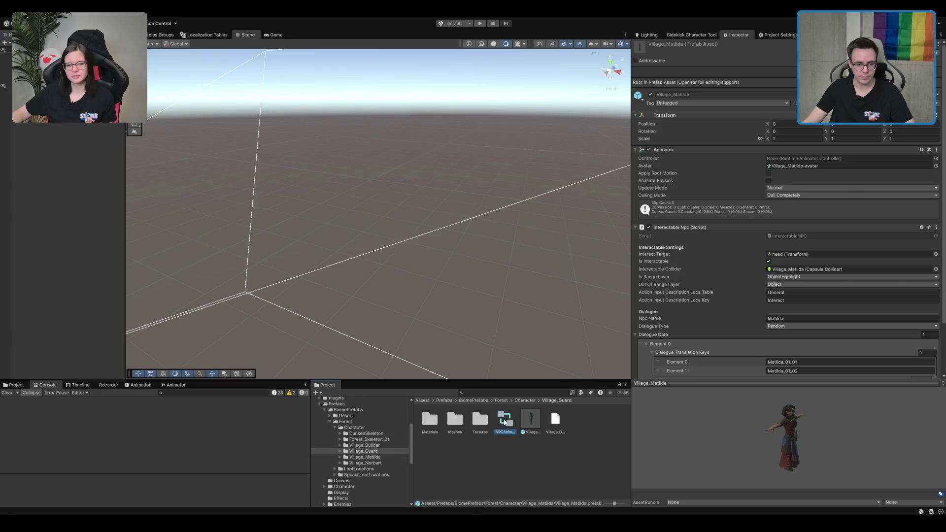
pyautogui.click(377, 457)
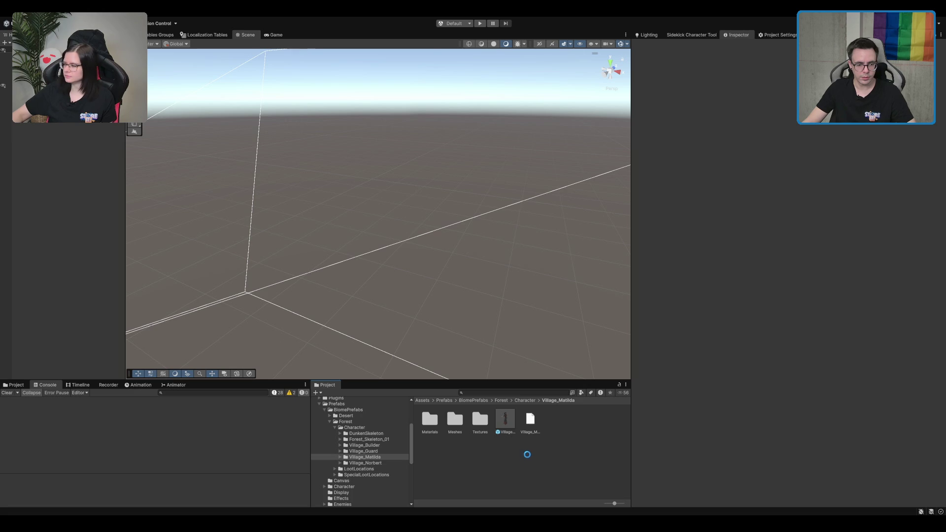
pyautogui.moveTo(527, 436); pyautogui.dragTo(516, 440)
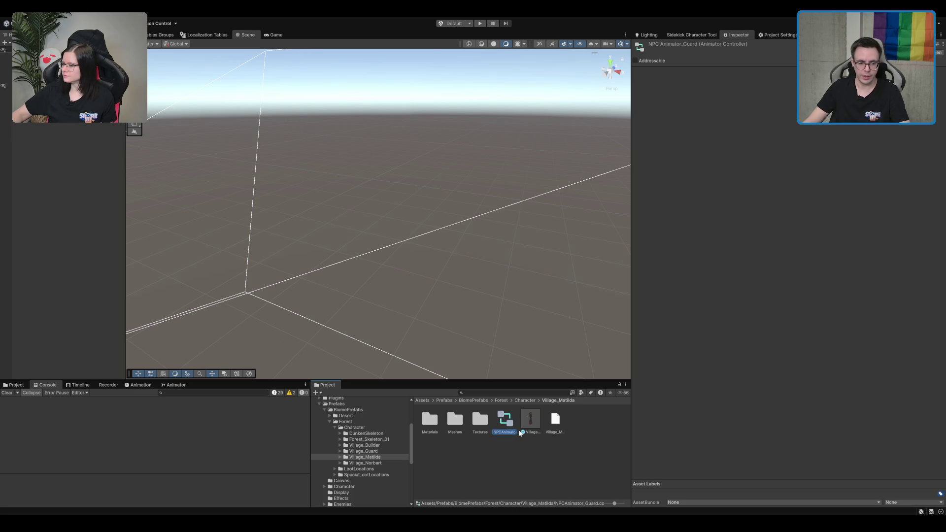
# Step: Rename the copy NPCAnimator_Matilda and assign it as Village_Matilda's Animator Controller
pyautogui.press('BackSpace')
pyautogui.press('BackSpace')
pyautogui.write('Matilda')
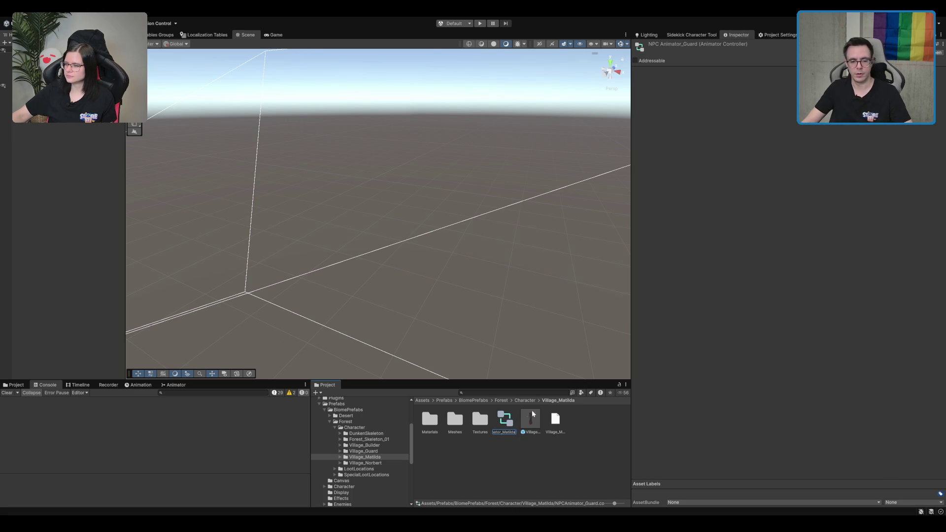
pyautogui.click(531, 412)
pyautogui.moveTo(513, 422); pyautogui.dragTo(809, 159)
pyautogui.click(463, 476)
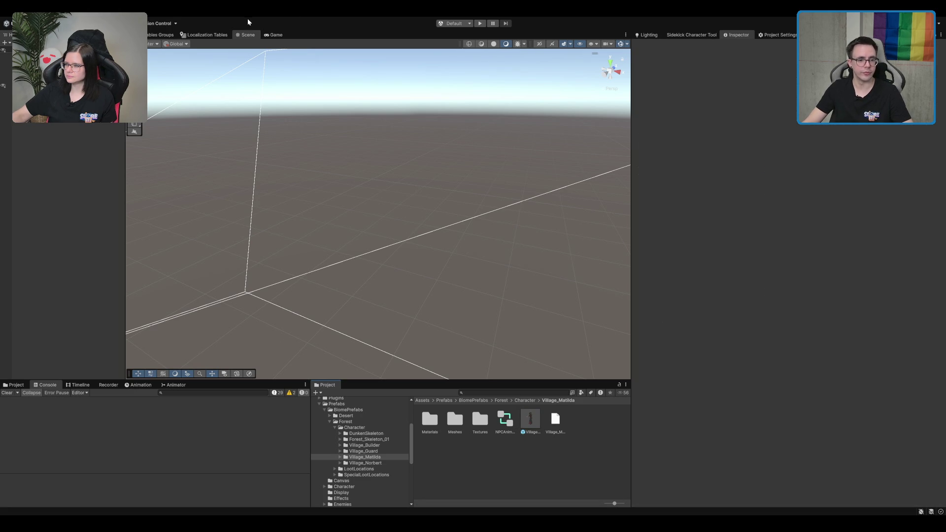
pyautogui.click(193, 35)
pyautogui.scroll(-3)
pyautogui.click(221, 338)
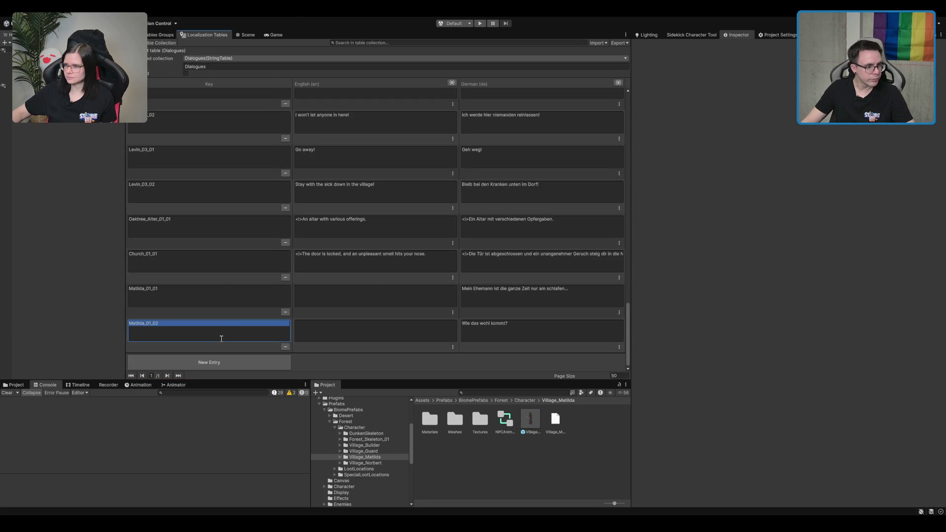
pyautogui.click(242, 295)
pyautogui.click(242, 295)
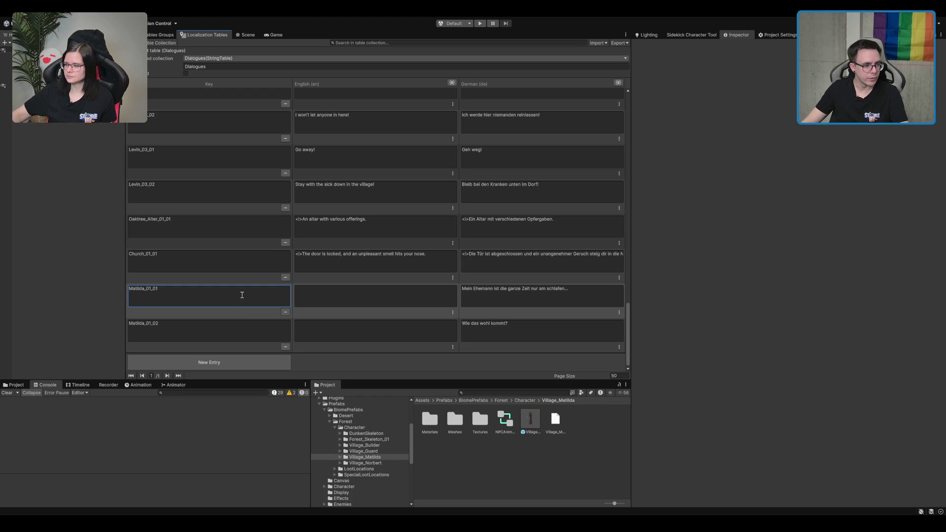
pyautogui.click(173, 290)
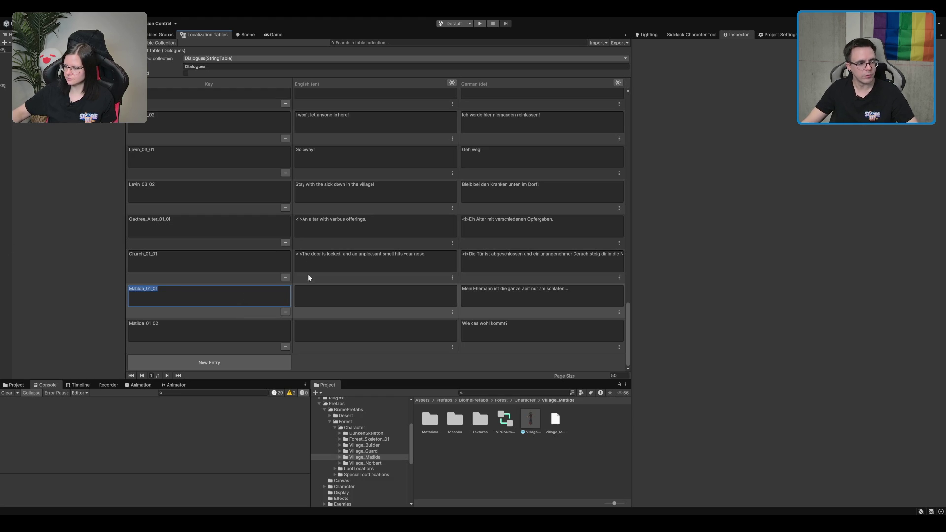
pyautogui.click(222, 333)
pyautogui.click(232, 298)
pyautogui.click(218, 329)
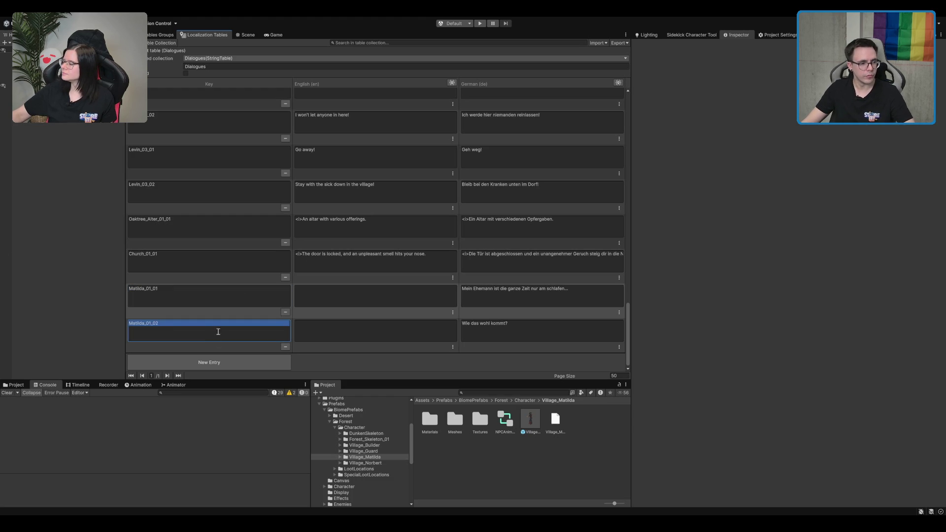
pyautogui.click(170, 321)
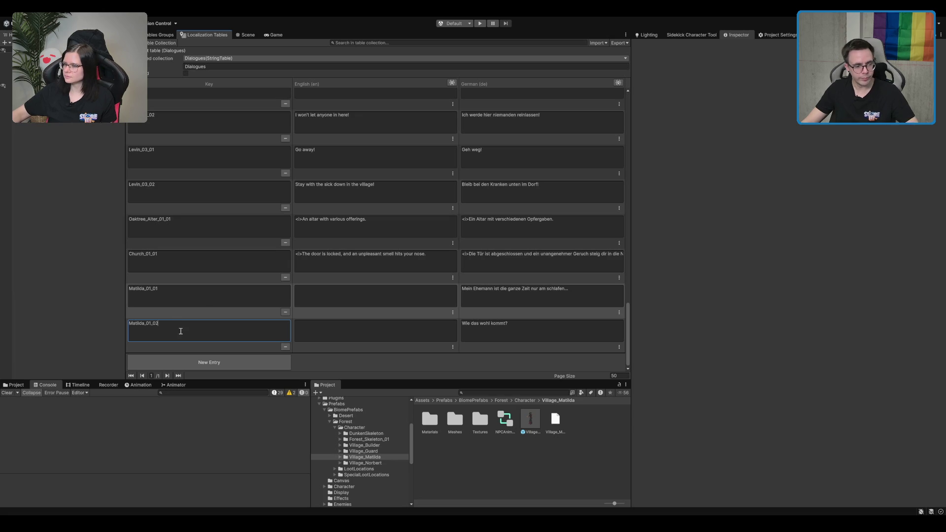
pyautogui.click(691, 174)
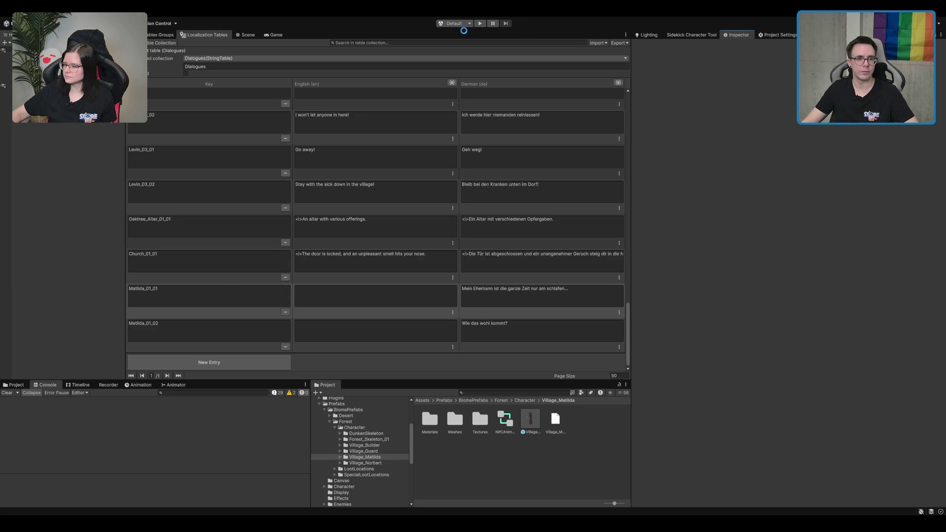
# Step: Start a German Einzelspieler game, run through the portal to the village and talk to Matilda
pyautogui.click(480, 23)
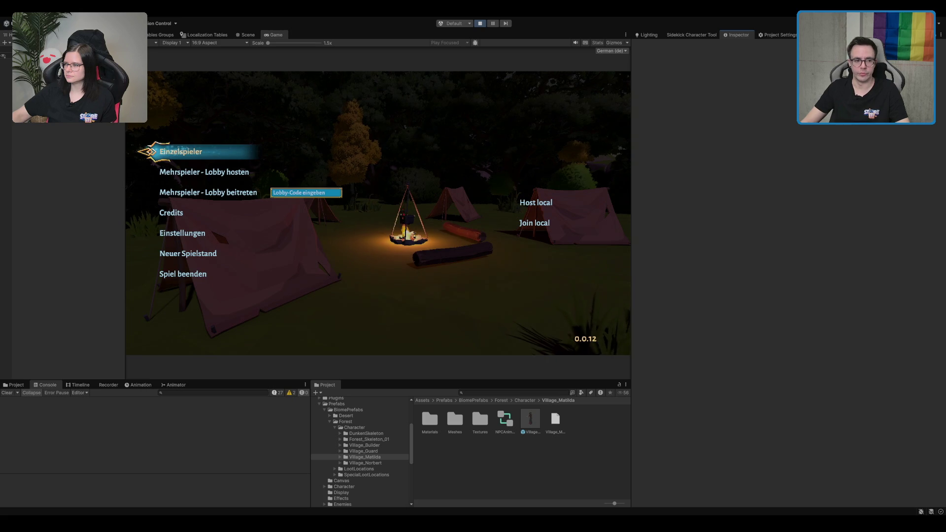
pyautogui.press('Return')
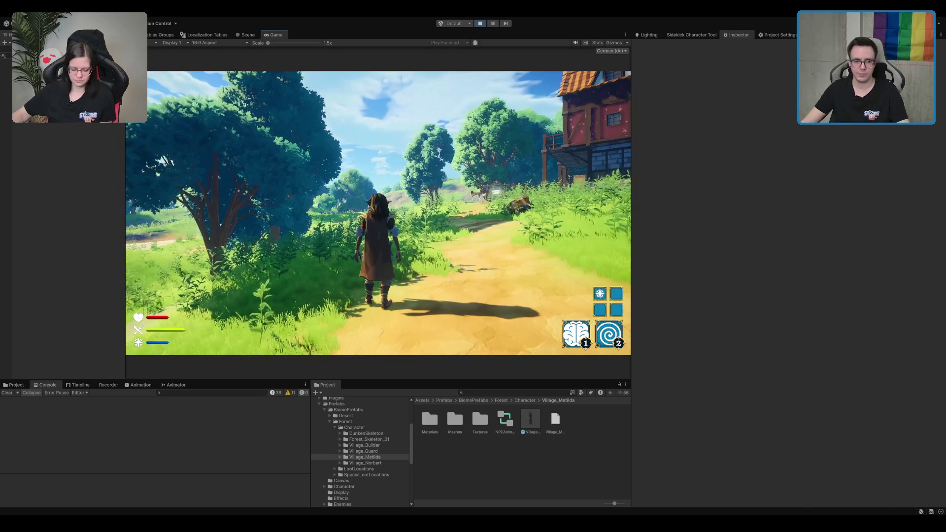
pyautogui.press('w')
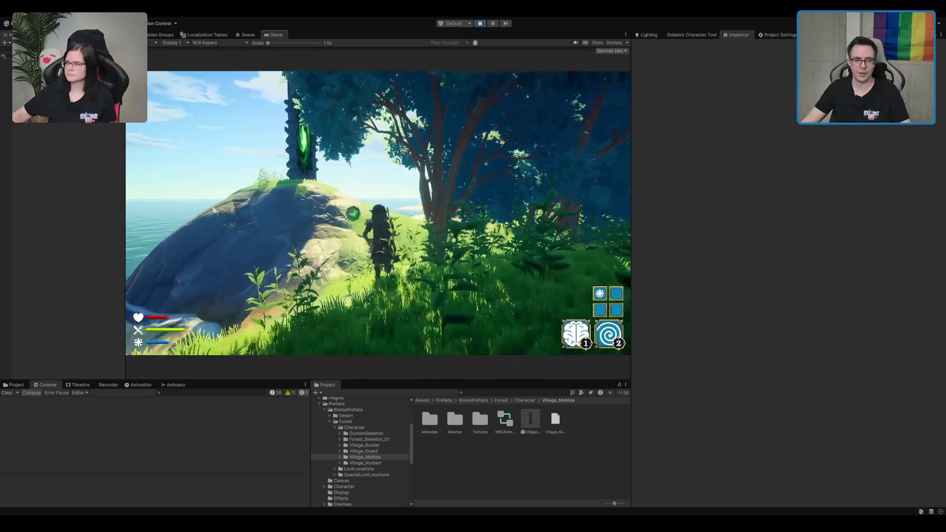
pyautogui.press('w')
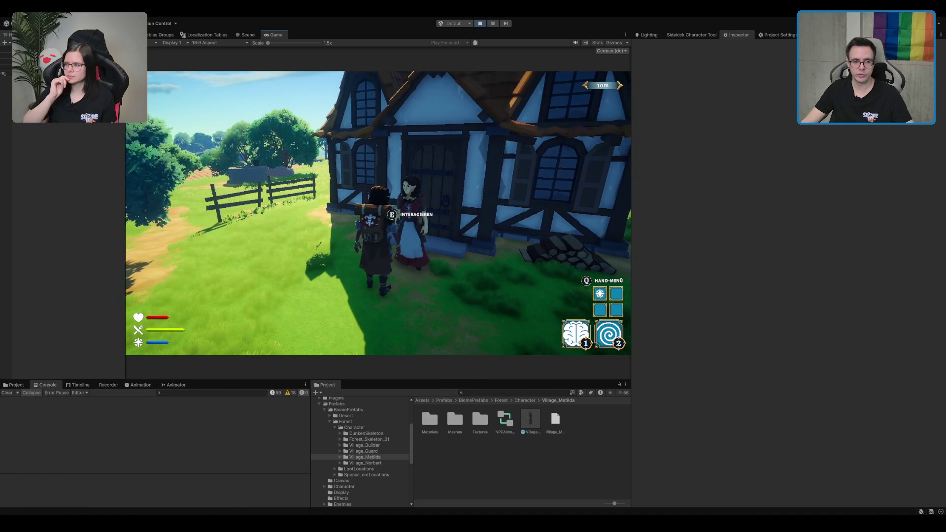
pyautogui.press('e')
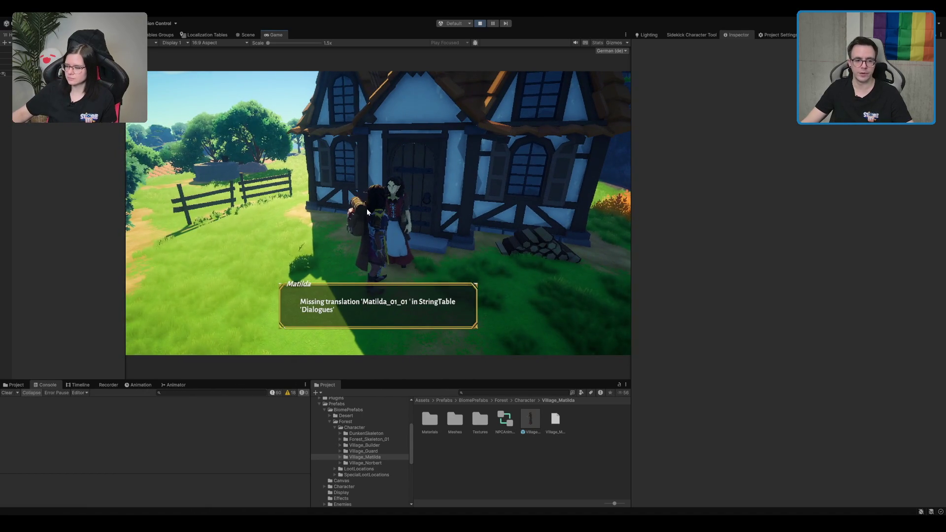
# Step: Advance Matilda's dialogue and compare the Matilda_01_01 and Matilda_01_02 keys in the Dialogues table
pyautogui.click(457, 308)
pyautogui.click(249, 34)
pyautogui.click(192, 34)
pyautogui.scroll(-3)
pyautogui.scroll(-3)
pyautogui.click(222, 298)
pyautogui.click(198, 339)
pyautogui.click(215, 291)
pyautogui.write('Matilda_01_02')
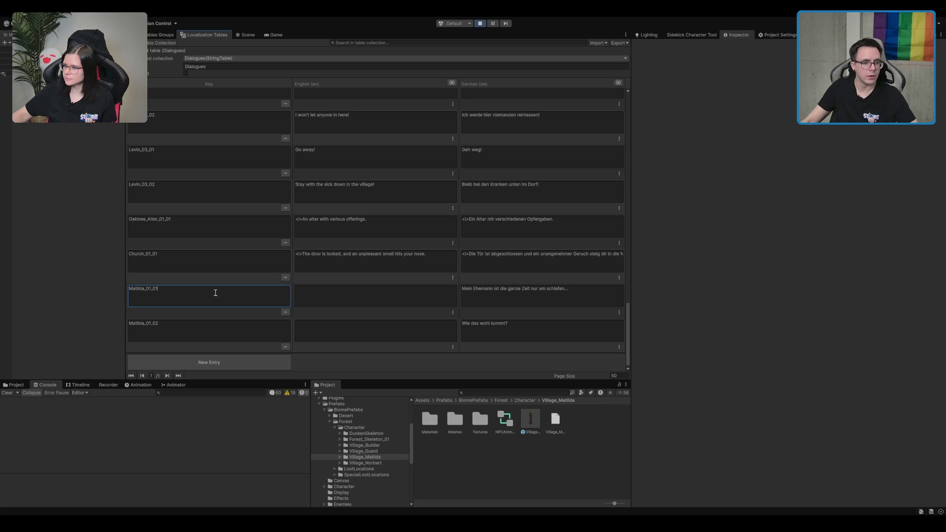
# Step: Paste the Matilda_01_01 key into Village_Matilda's first Dialogue Translation Key and return to the game
pyautogui.click(536, 430)
pyautogui.scroll(-3)
pyautogui.click(806, 302)
pyautogui.write('Matilda_01_02')
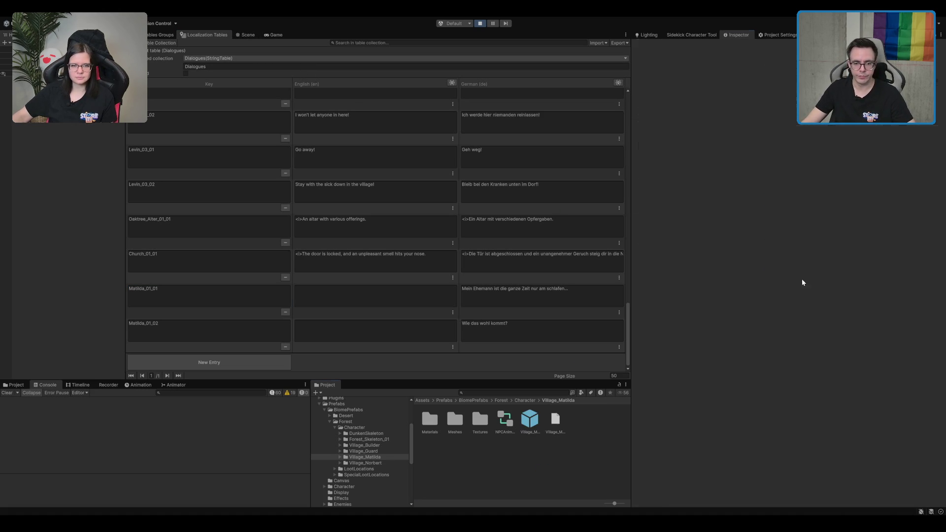
pyautogui.click(526, 422)
pyautogui.click(831, 359)
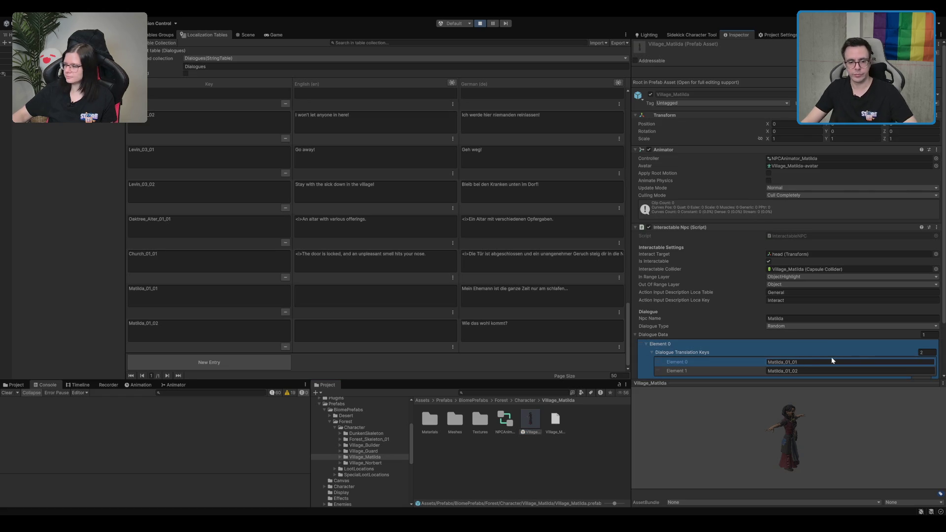
pyautogui.click(272, 34)
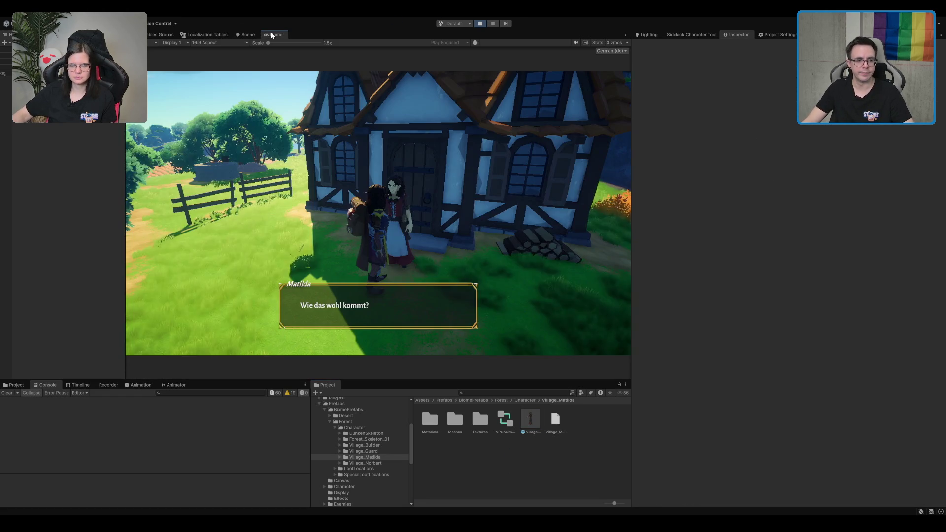
# Step: Finish Matilda's dialogue and run through the purple portal across the hillside to the cliff
pyautogui.press('e')
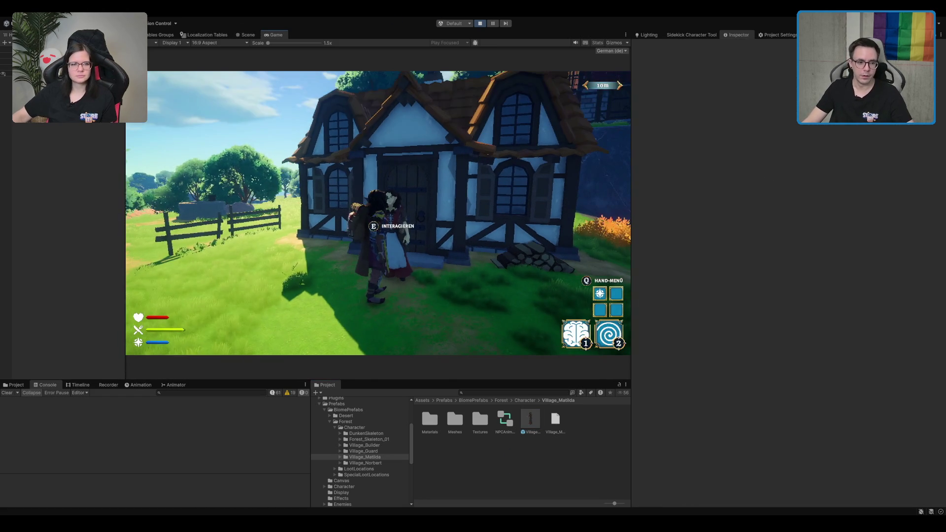
pyautogui.click(397, 215)
pyautogui.press('w')
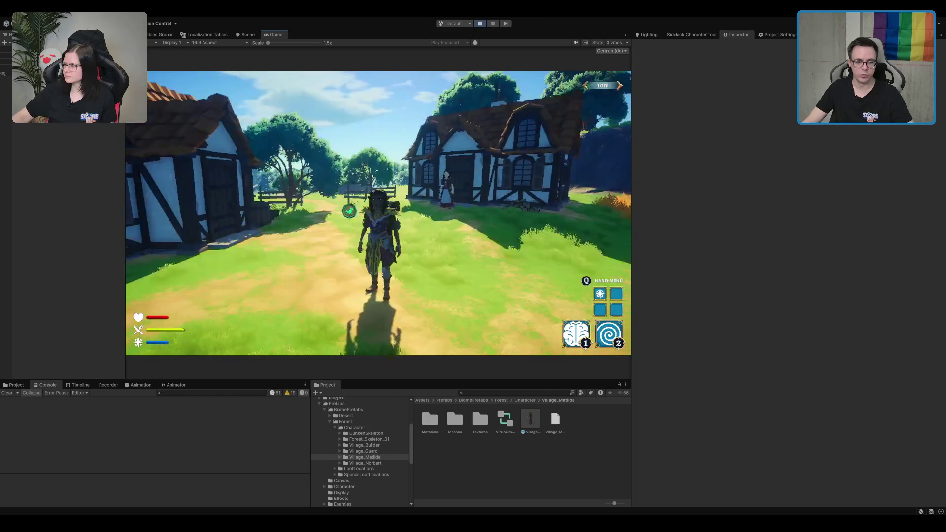
pyautogui.press('w')
pyautogui.press('w')
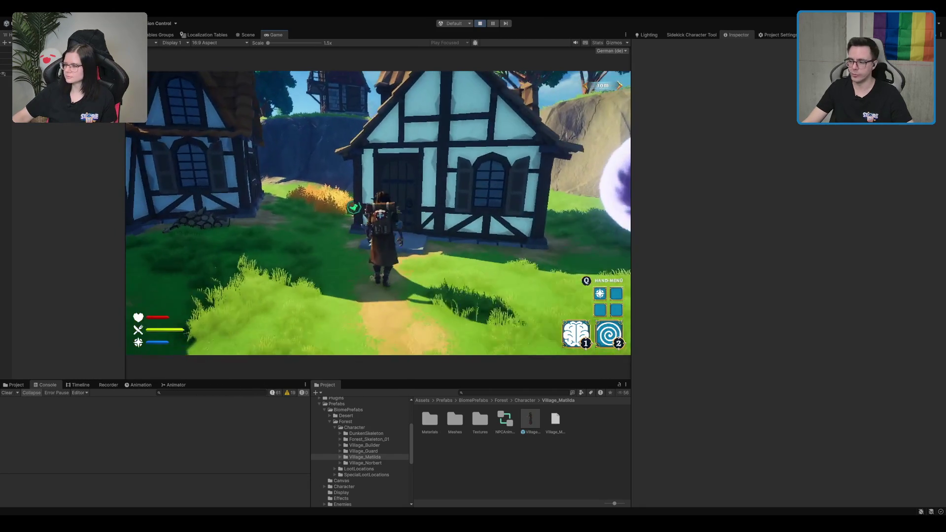
pyautogui.press('w')
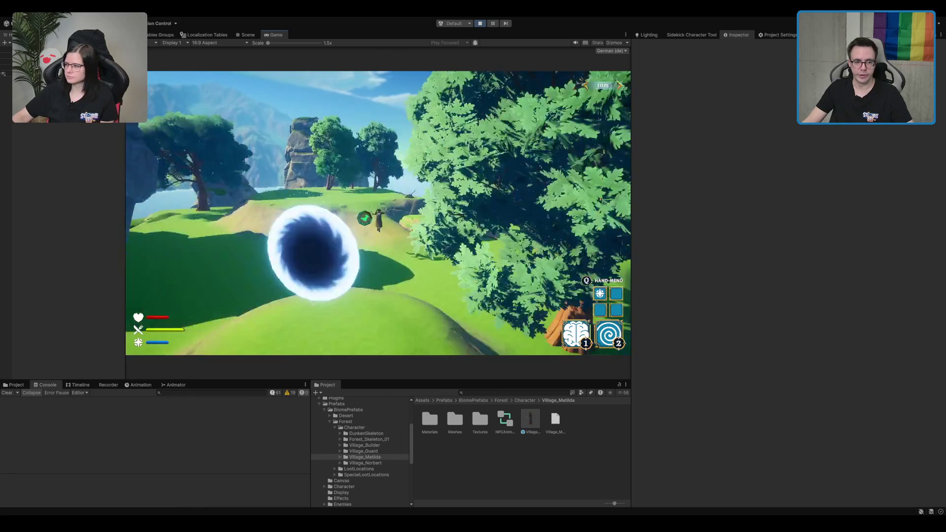
pyautogui.press('w')
pyautogui.press('w')
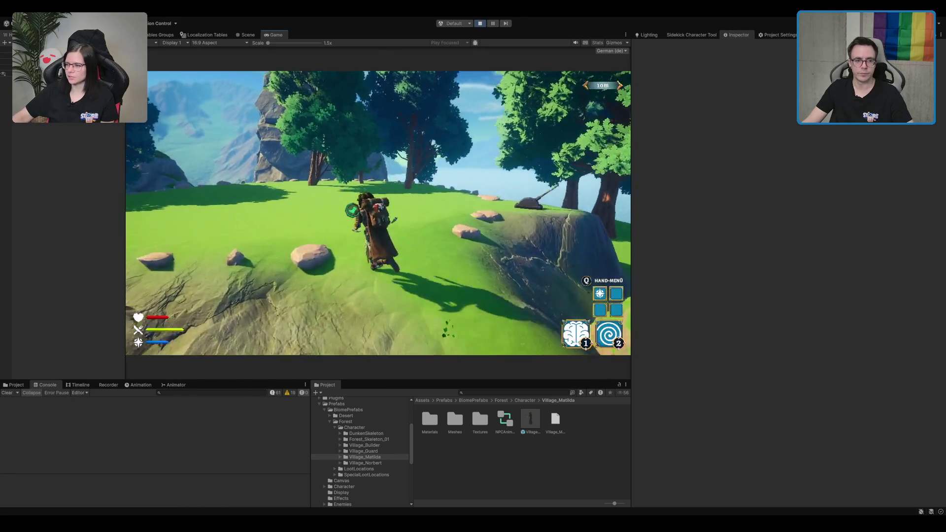
pyautogui.press('w')
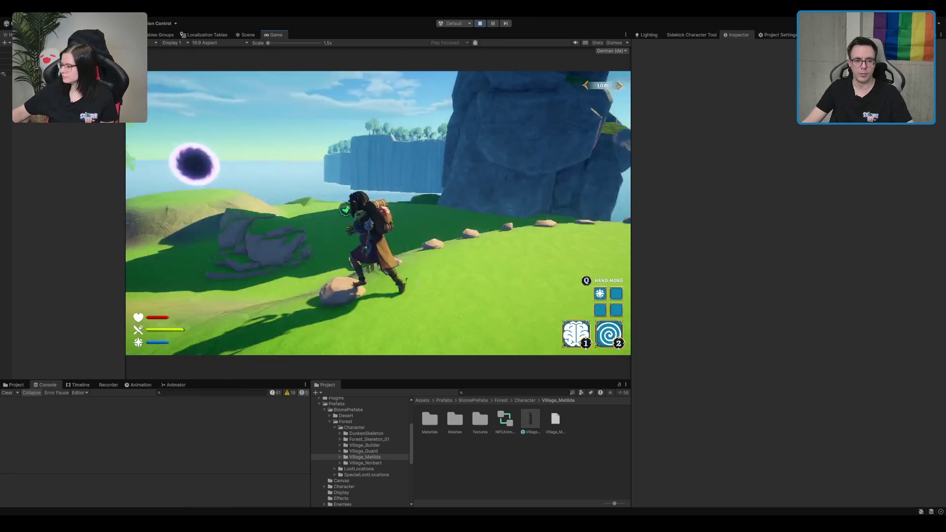
pyautogui.press('w')
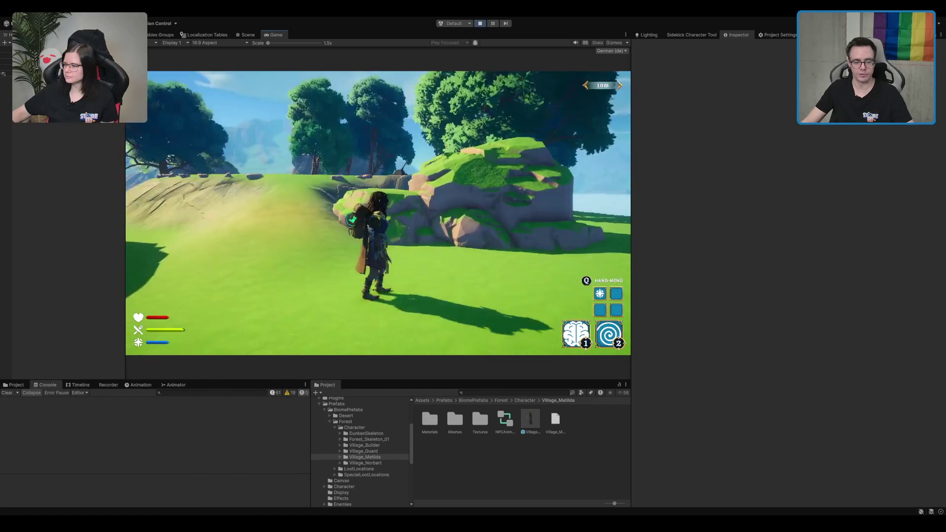
pyautogui.press('w')
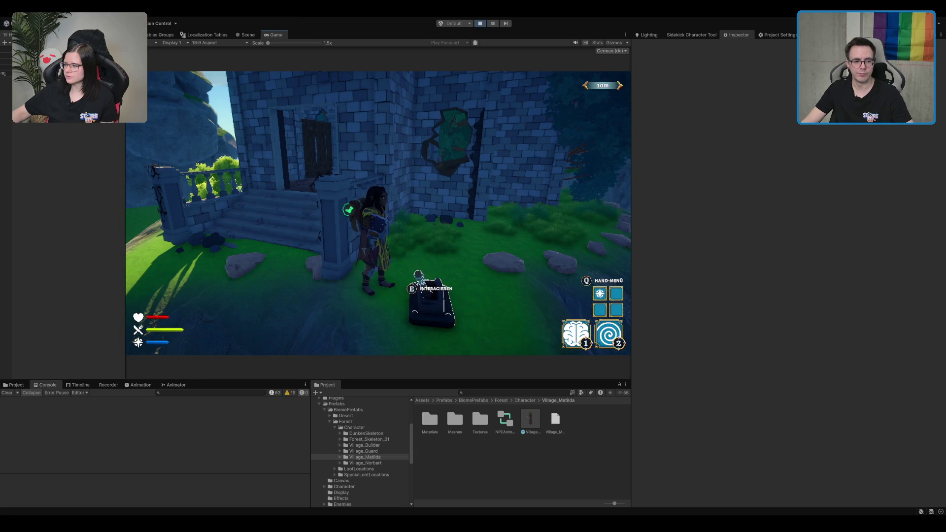
# Step: Pull the levers to cycle tower, house and wagon-camp props, visit the merchant, then stop Play mode
pyautogui.press('e')
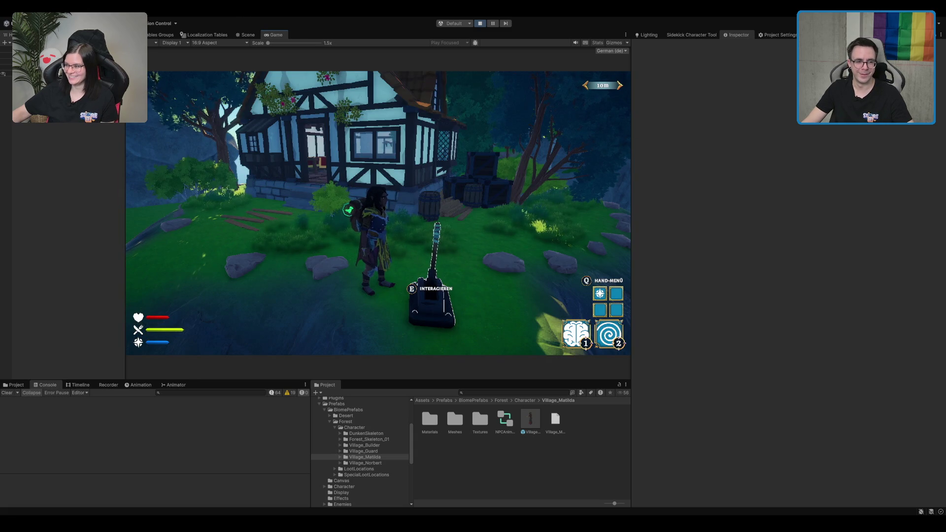
pyautogui.press('e')
pyautogui.press('e')
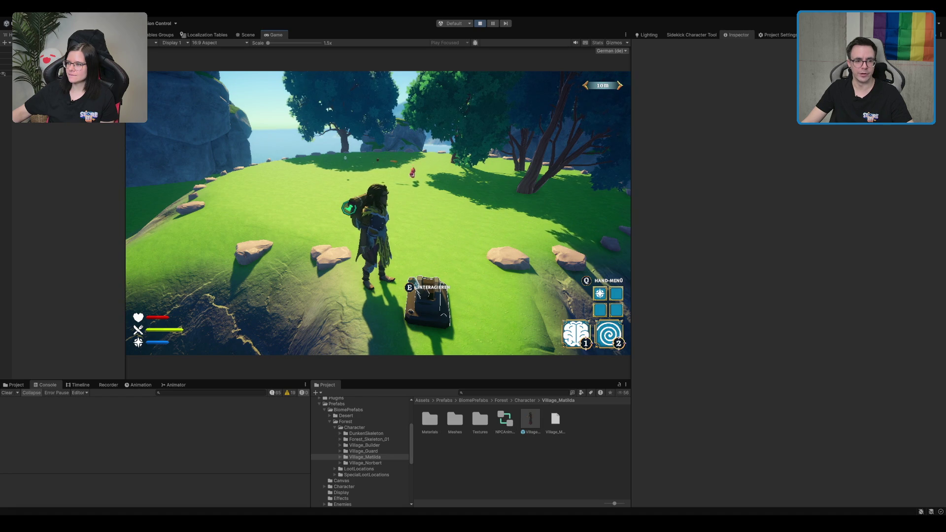
pyautogui.press('e')
pyautogui.press('w')
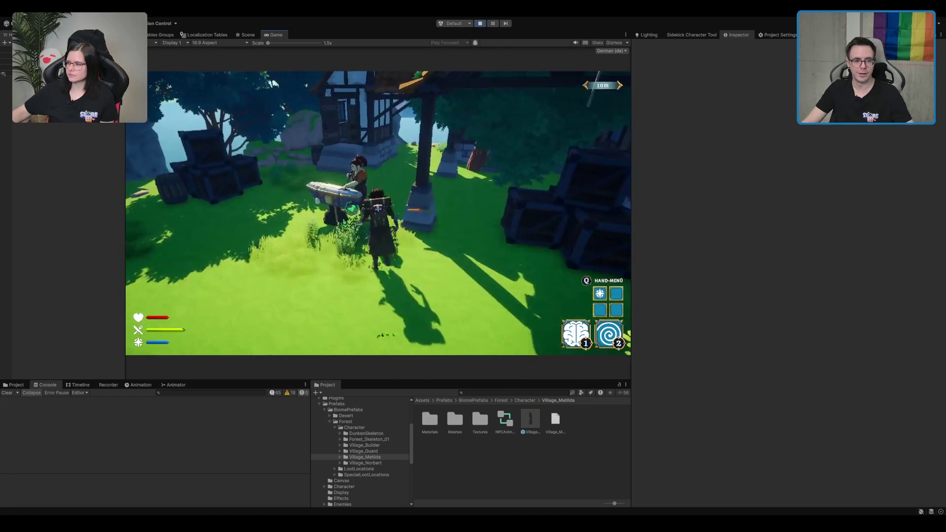
pyautogui.press('w')
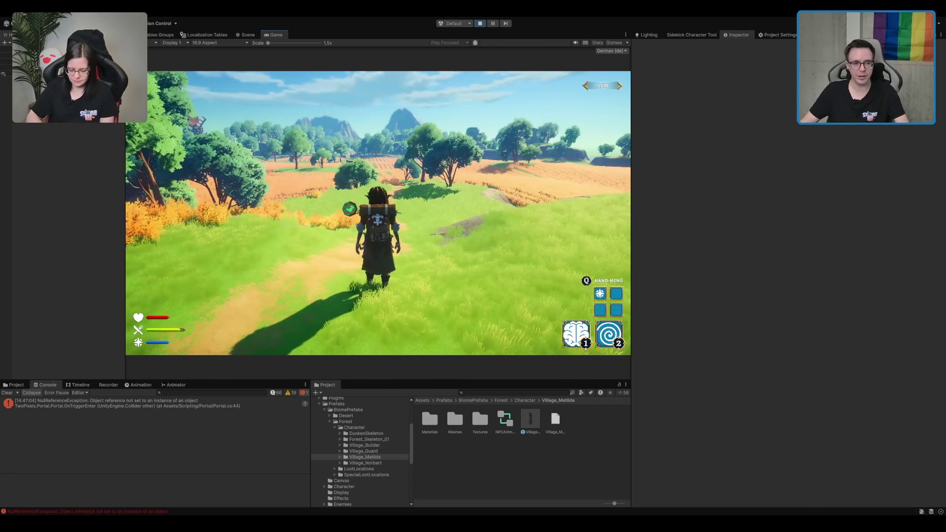
pyautogui.hotkey('ctrl', 'p')
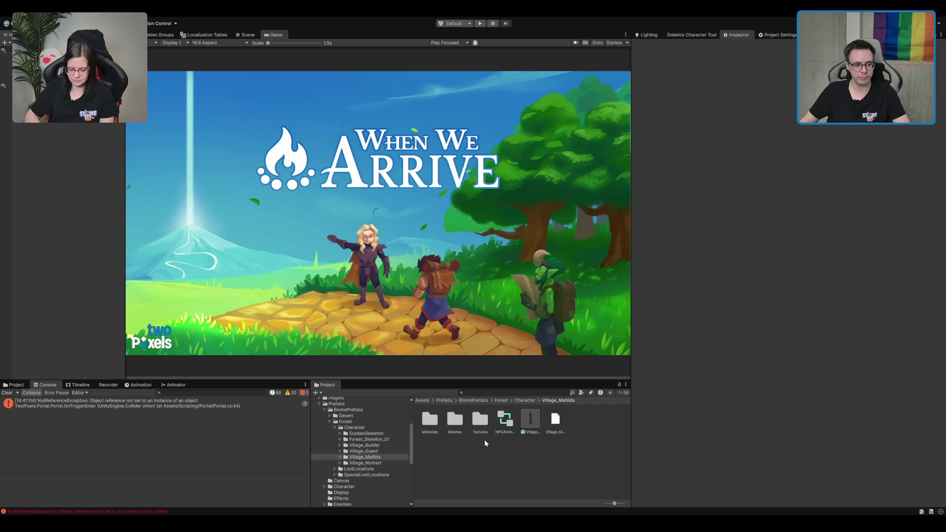
# Step: Open the 01_Forest scene from Assets/Scenes/MapTiles/Forest and select its MapTile object
pyautogui.click(553, 427)
pyautogui.doubleClick(338, 403)
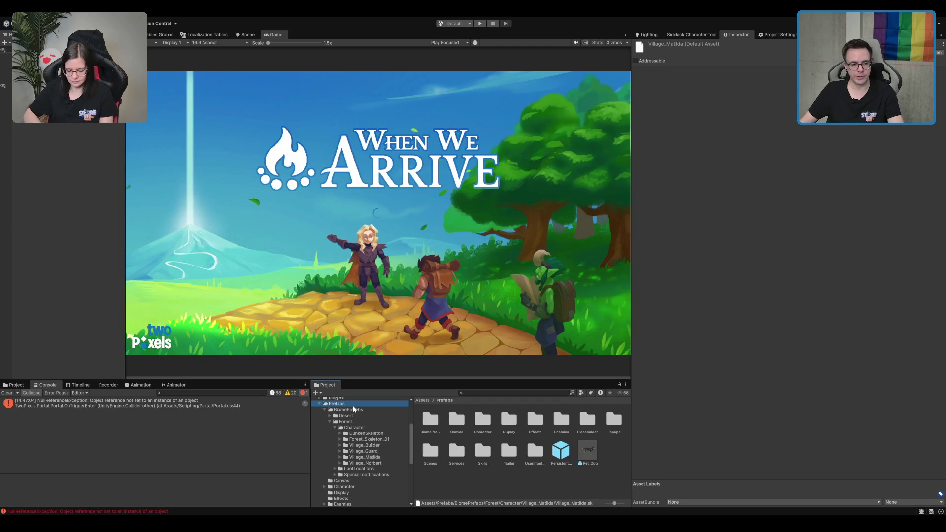
pyautogui.click(357, 456)
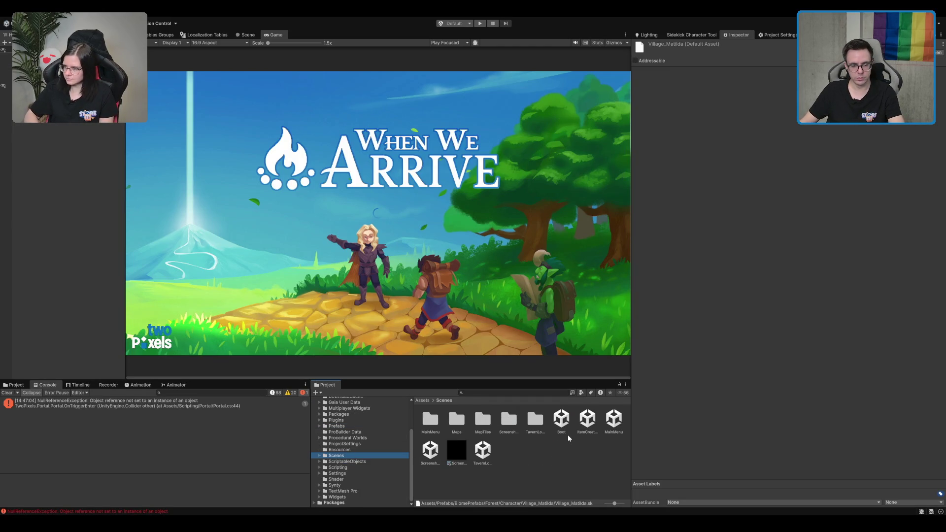
pyautogui.doubleClick(480, 420)
pyautogui.doubleClick(453, 419)
pyautogui.doubleClick(453, 419)
pyautogui.click(455, 425)
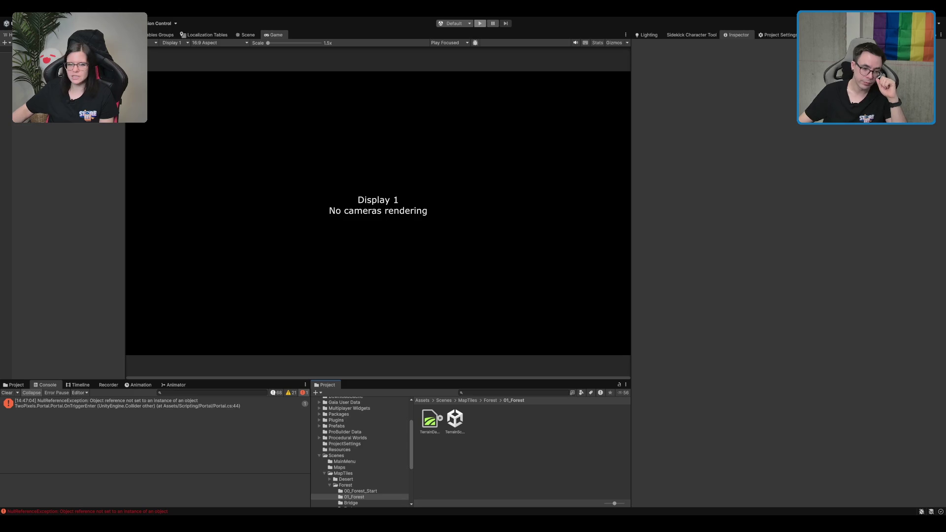
pyautogui.click(5, 55)
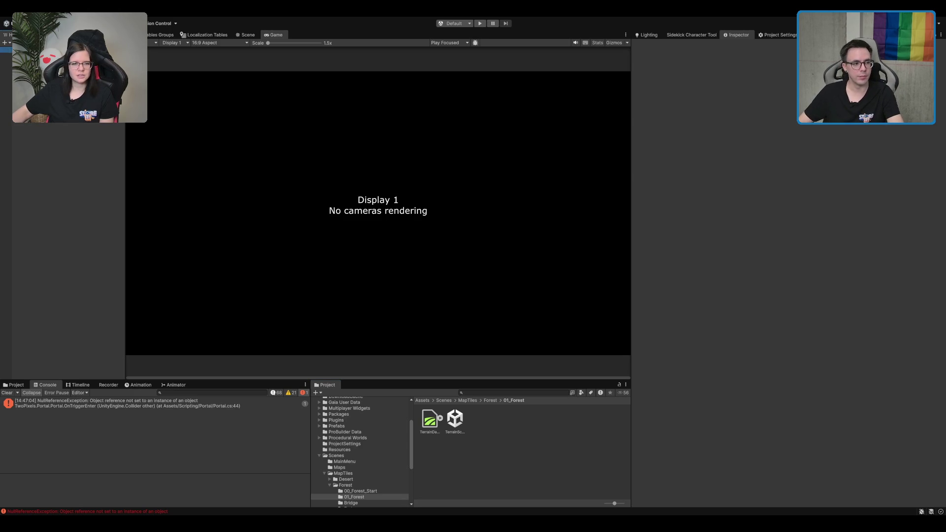
# Step: Select the Forest_Tiles_Visuals map tile object from the Forest folder in the 01_Forest scene
pyautogui.press('Down')
pyautogui.press('Down')
pyautogui.press('Down')
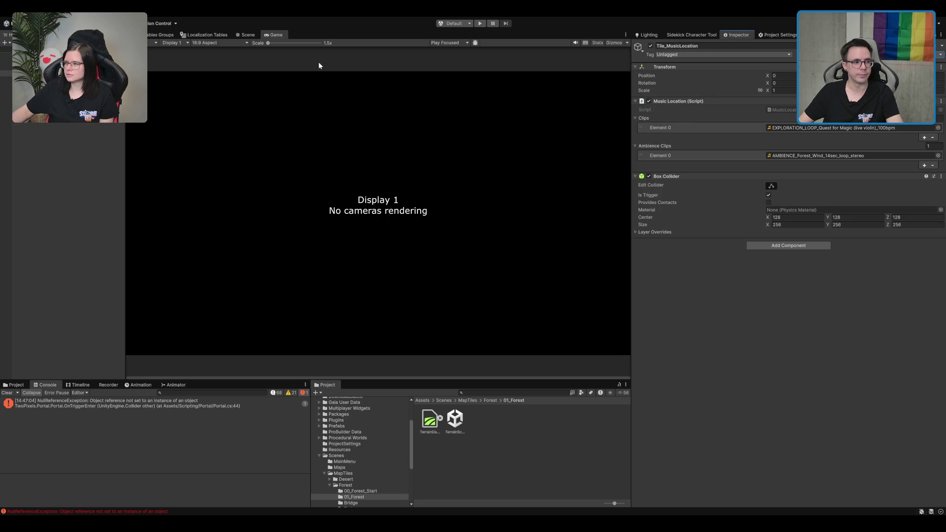
pyautogui.click(249, 35)
pyautogui.scroll(-3)
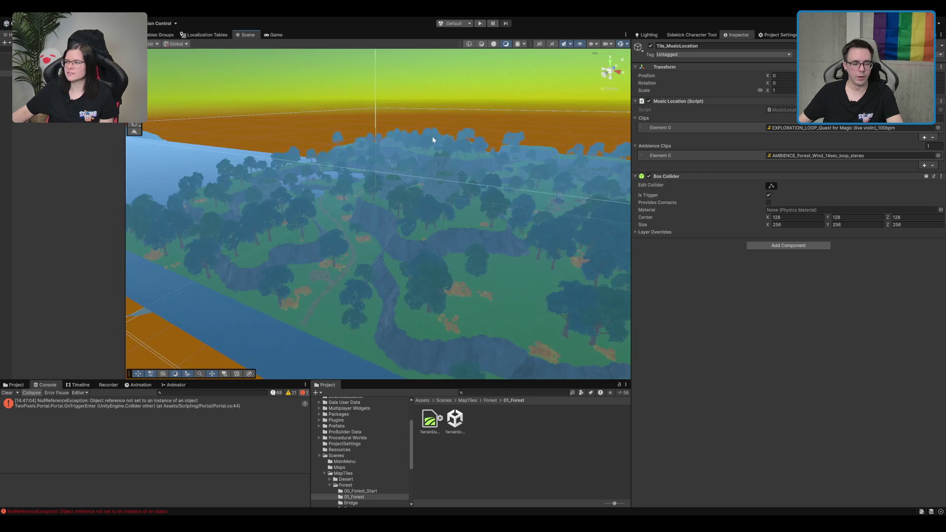
pyautogui.click(338, 485)
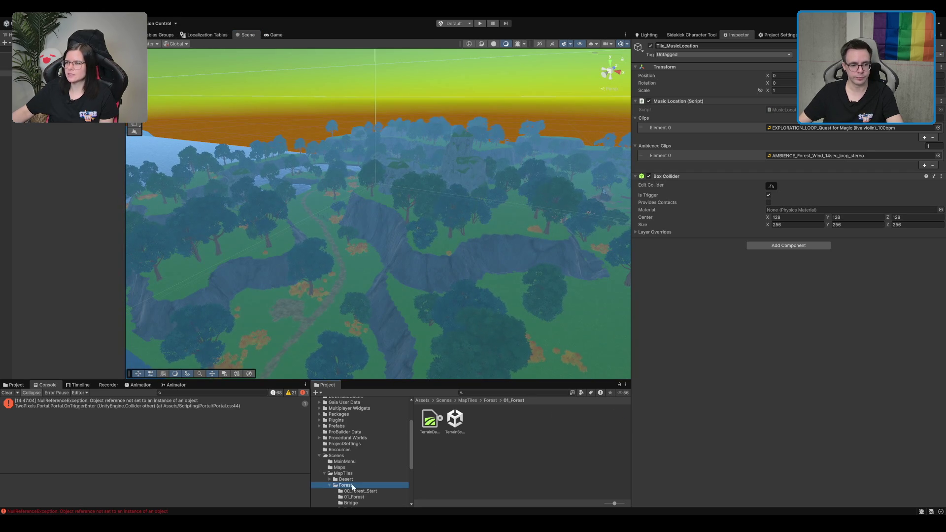
pyautogui.click(493, 144)
pyautogui.scroll(3)
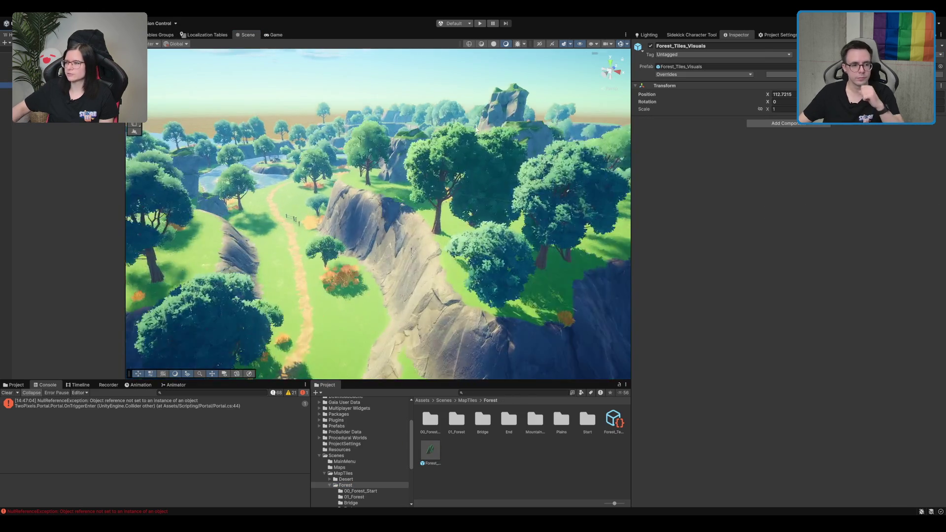
# Step: Select the outpost's SM_Bld_Wooden_Tower_01 watchtower and frame it up close
pyautogui.moveTo(518, 142); pyautogui.dragTo(560, 298)
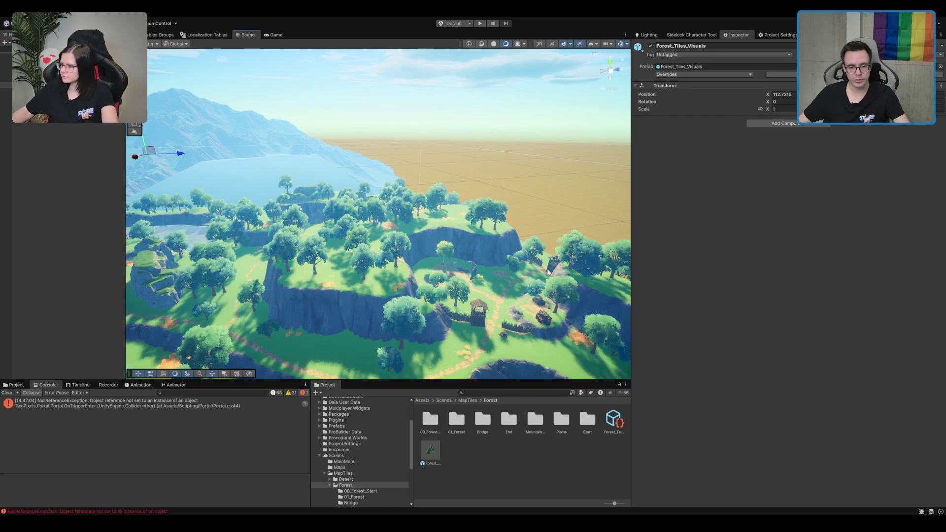
pyautogui.click(477, 311)
pyautogui.press('f')
pyautogui.moveTo(491, 262); pyautogui.dragTo(498, 172)
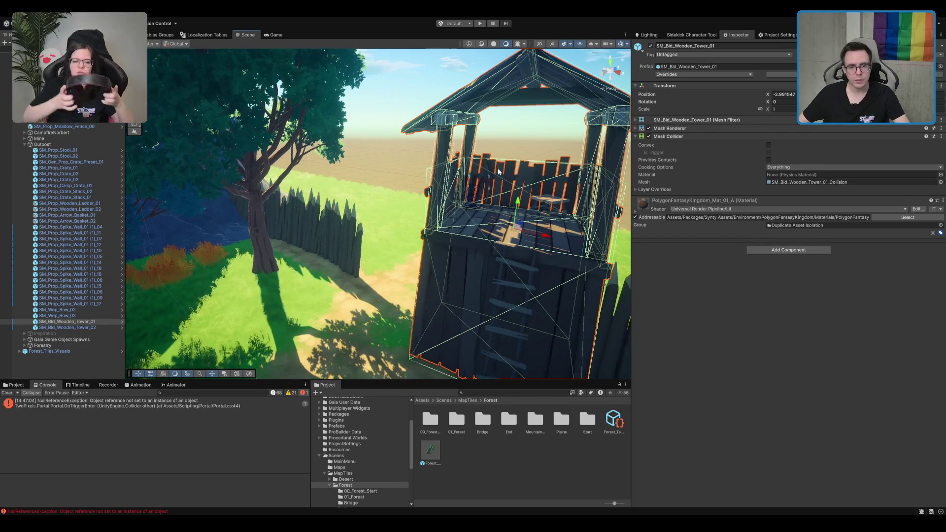
# Step: Add the bow, arrow basket, stool and ladder props to the tower selection
pyautogui.scroll(3)
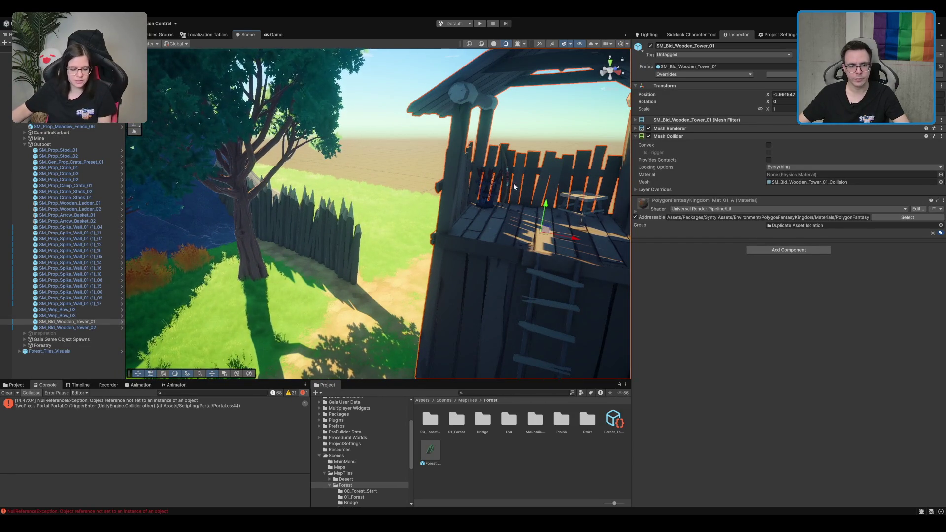
pyautogui.click(508, 181)
pyautogui.click(491, 189)
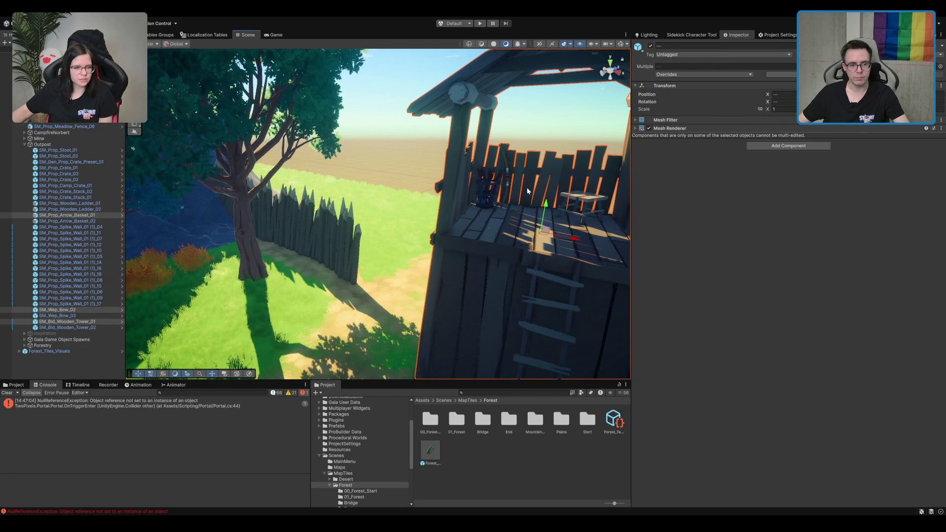
pyautogui.click(586, 200)
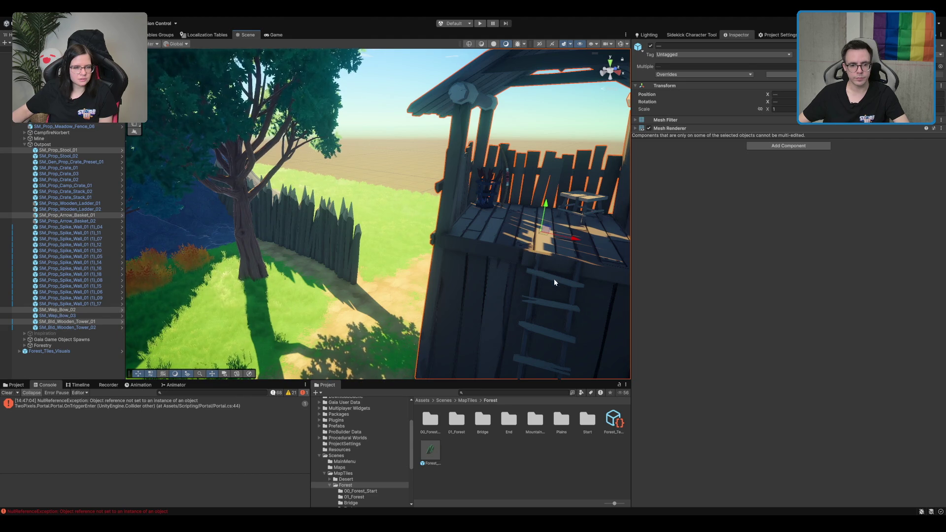
pyautogui.click(554, 279)
# Step: Fly over the cliff basin and select LocationArea_01 to show its LootLocation_01 entry
pyautogui.moveTo(522, 148); pyautogui.dragTo(506, 107)
pyautogui.scroll(3)
pyautogui.moveTo(482, 365); pyautogui.dragTo(460, 148)
pyautogui.moveTo(346, 138); pyautogui.dragTo(395, 170)
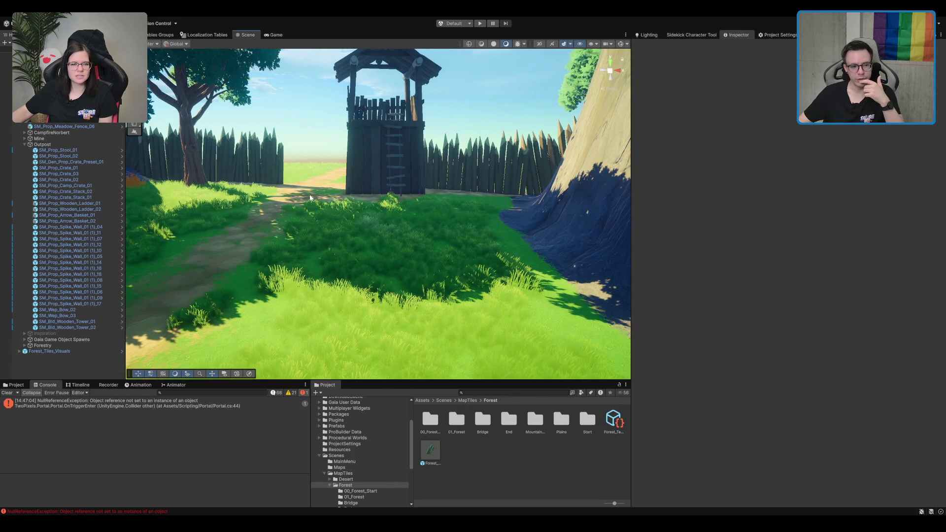
pyautogui.moveTo(455, 164); pyautogui.dragTo(456, 268)
pyautogui.click(456, 270)
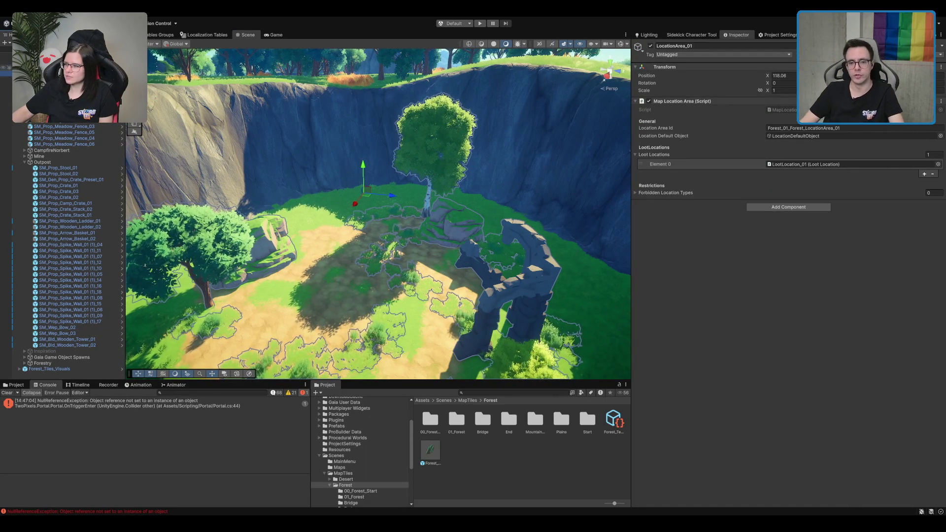
pyautogui.moveTo(348, 141); pyautogui.dragTo(382, 134)
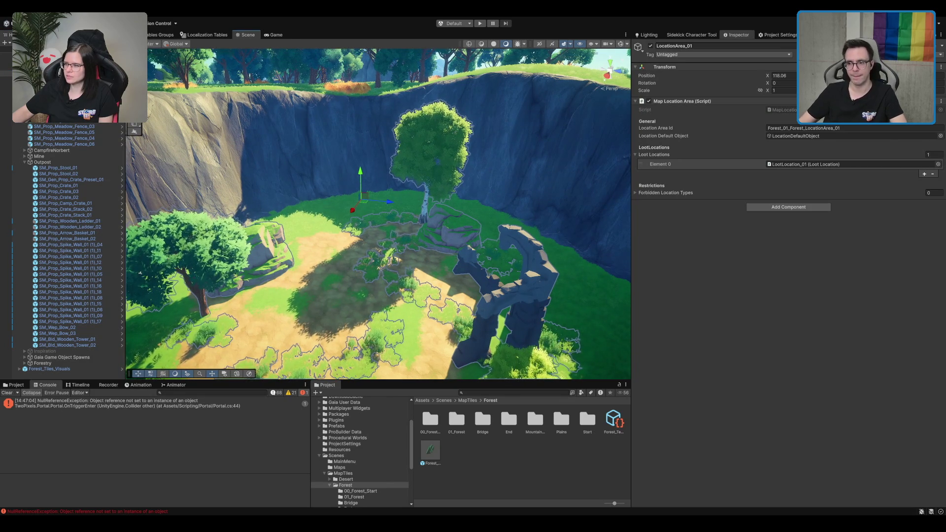
pyautogui.moveTo(429, 200); pyautogui.dragTo(469, 166)
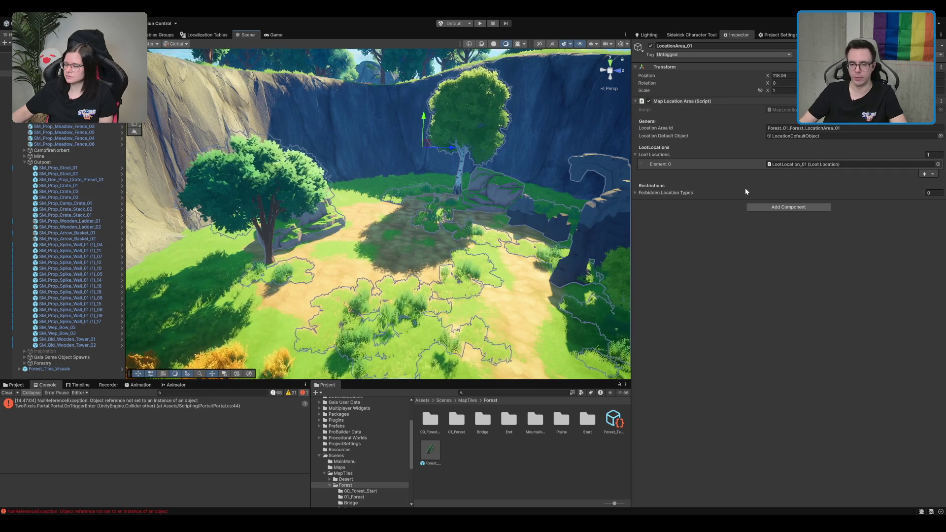
pyautogui.scroll(-3)
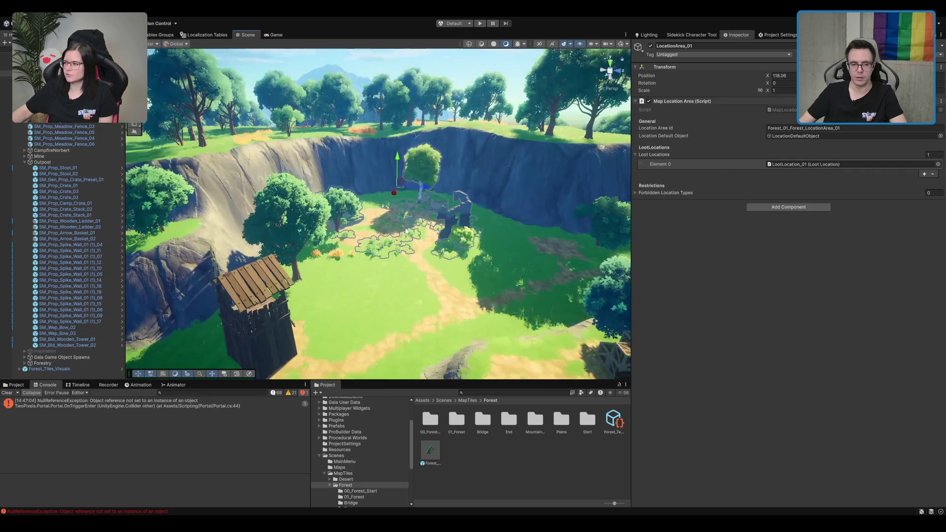
pyautogui.scroll(3)
pyautogui.scroll(-3)
pyautogui.scroll(3)
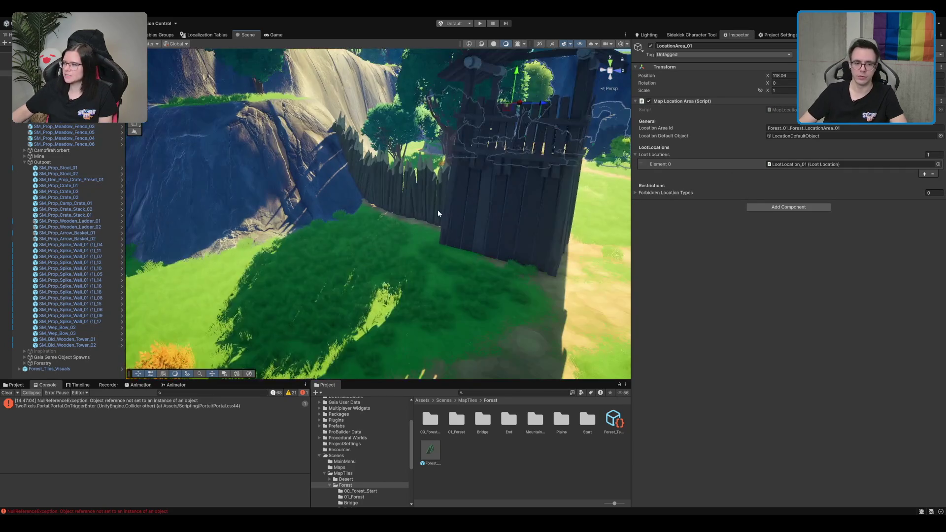
pyautogui.press('f')
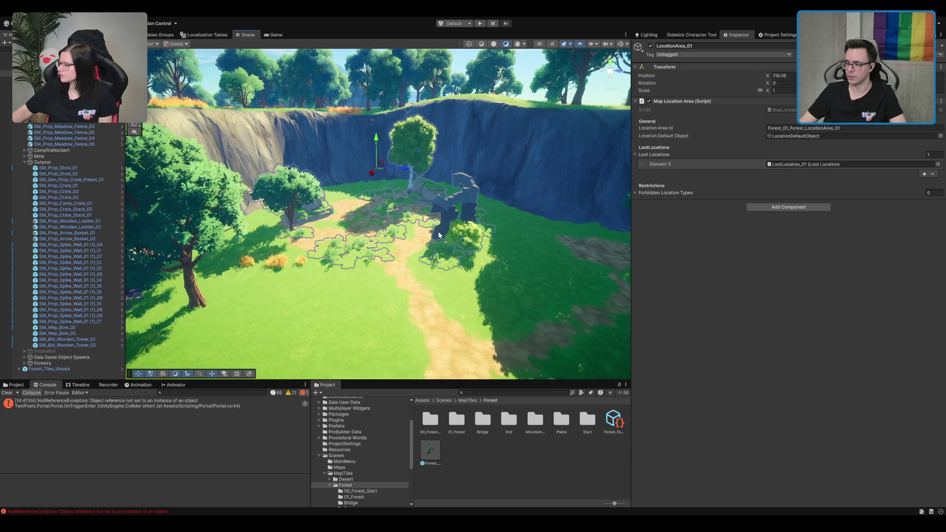
pyautogui.scroll(3)
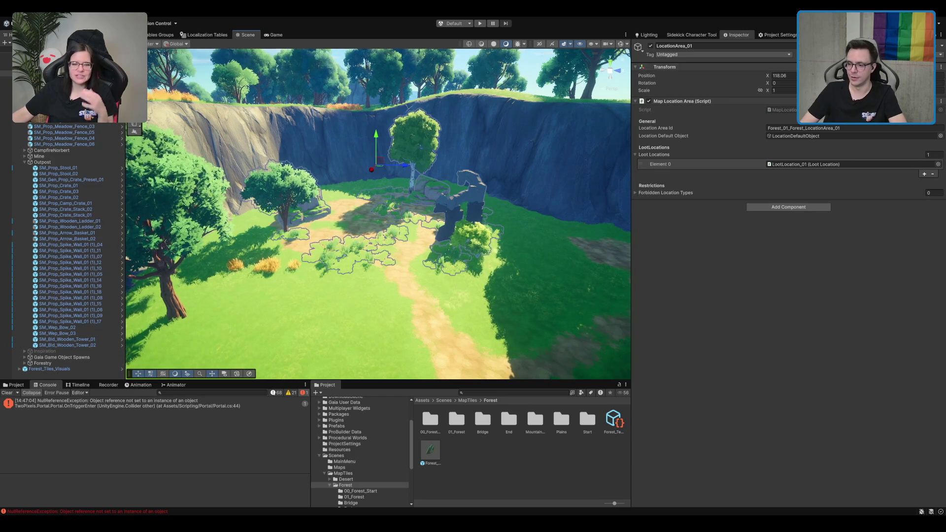
pyautogui.scroll(3)
pyautogui.scroll(3)
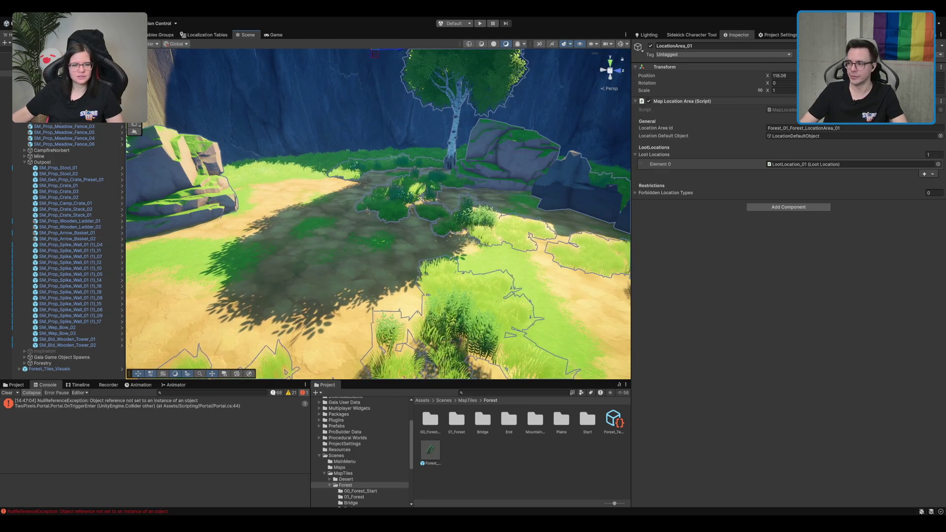
pyautogui.press('f')
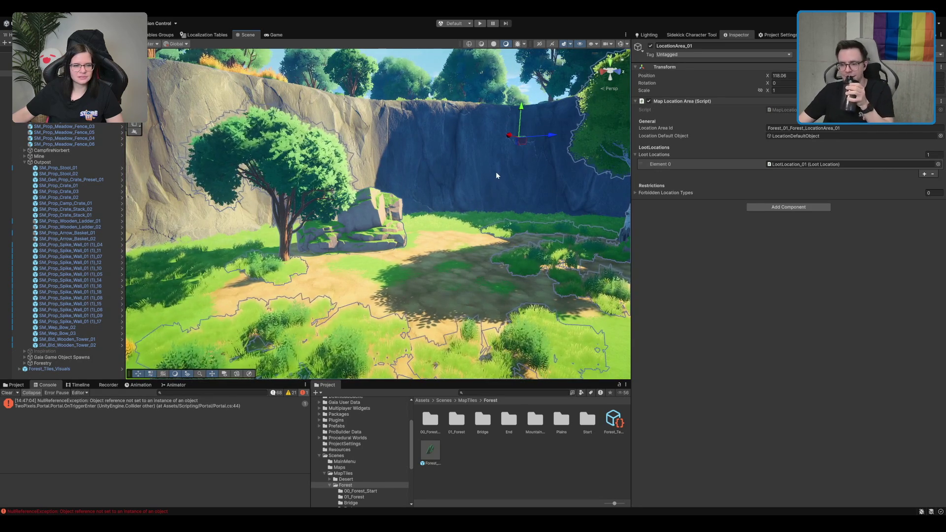
pyautogui.moveTo(526, 182); pyautogui.dragTo(458, 114)
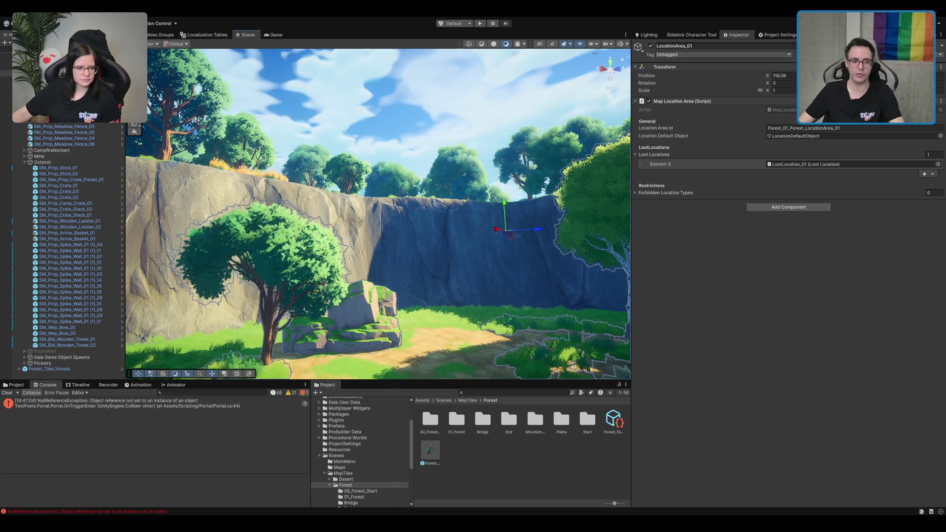
pyautogui.moveTo(493, 227); pyautogui.dragTo(455, 204)
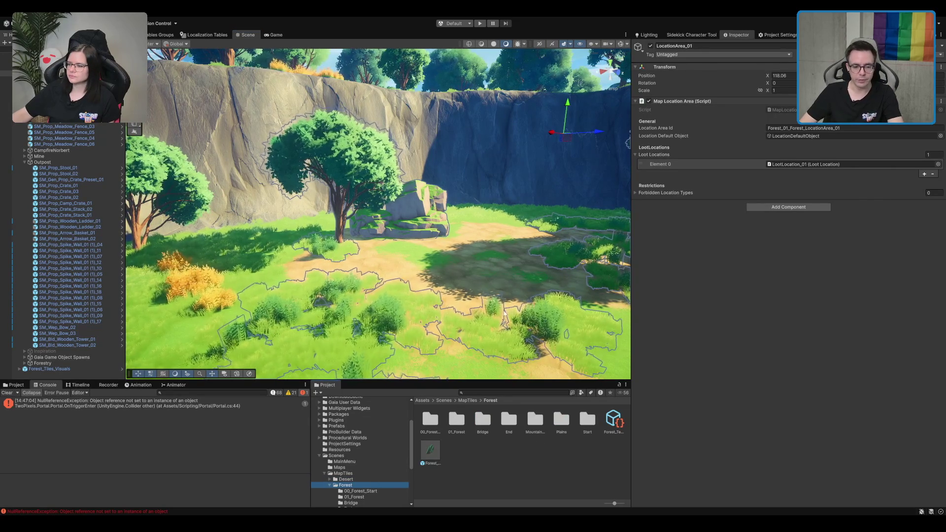
pyautogui.moveTo(483, 321); pyautogui.dragTo(520, 296)
pyautogui.scroll(3)
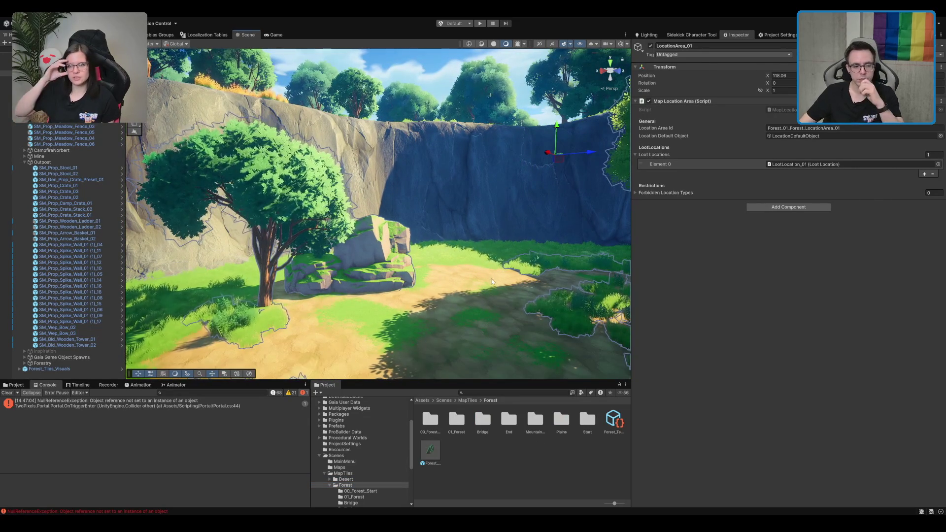
pyautogui.scroll(-3)
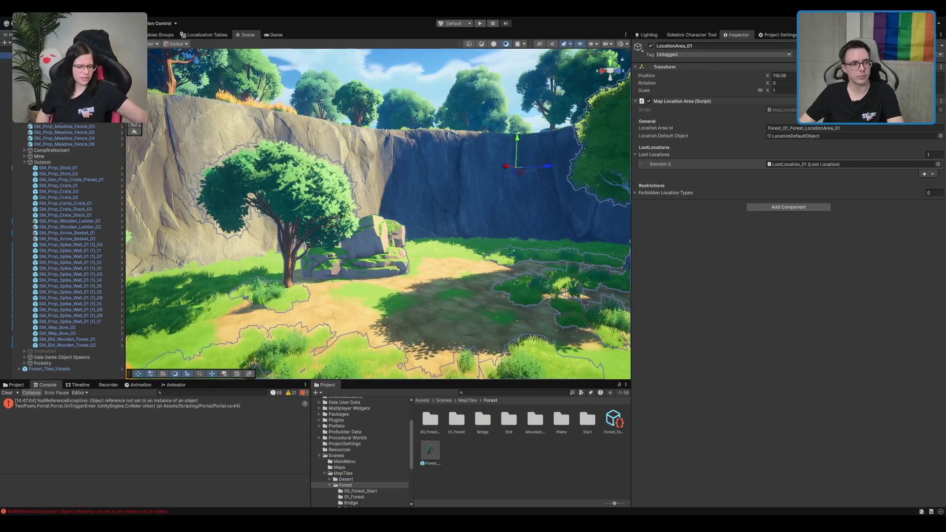
pyautogui.click(276, 203)
pyautogui.click(403, 302)
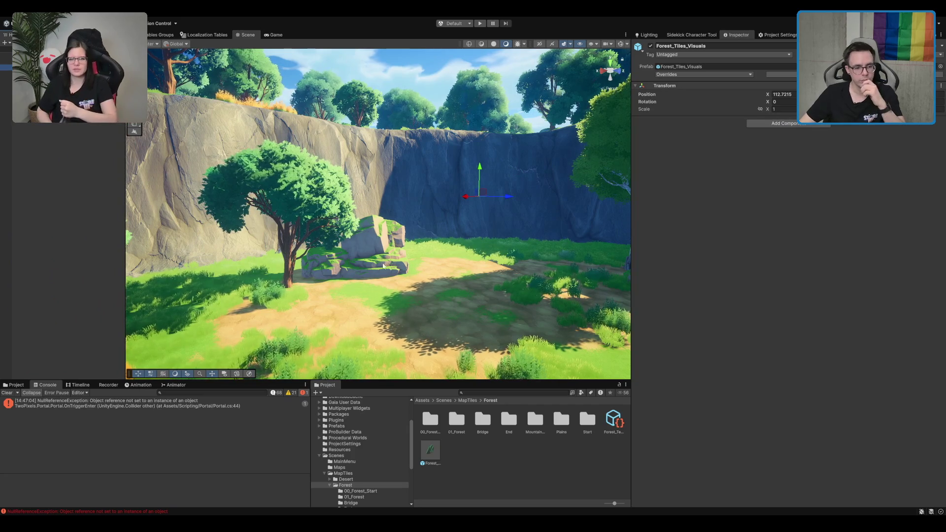
# Step: Select the mineshaft loot location beside the stacked crates
pyautogui.moveTo(403, 300); pyautogui.dragTo(408, 213)
pyautogui.click(409, 213)
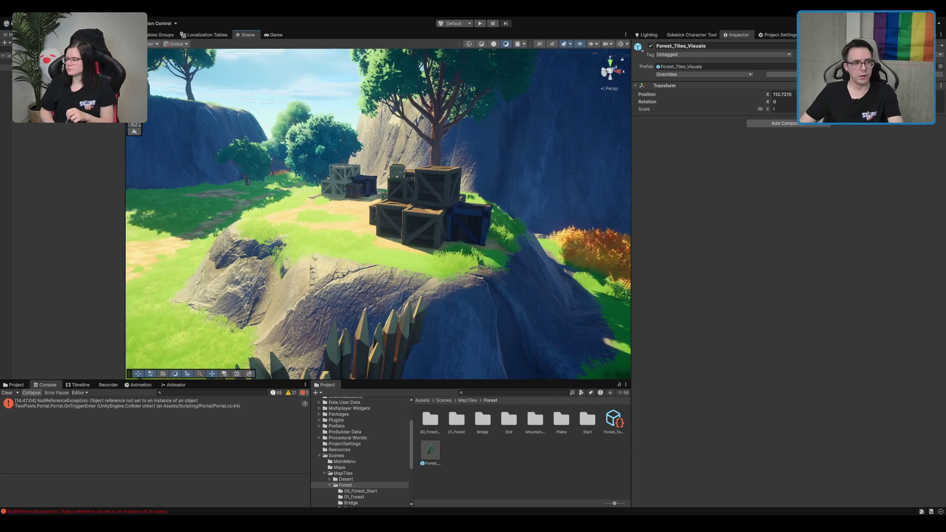
pyautogui.click(423, 212)
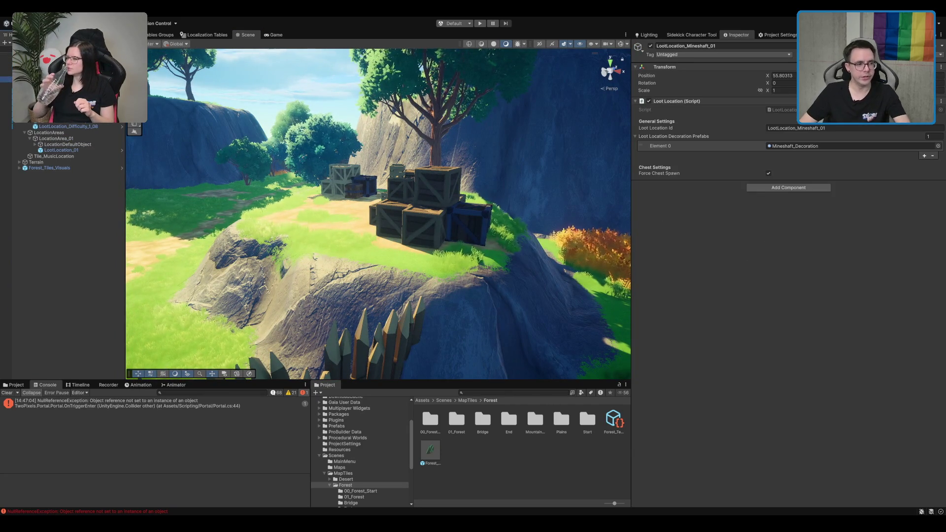
pyautogui.moveTo(360, 130); pyautogui.dragTo(216, 219)
# Step: Duplicate it as LootLocation_Mineshaft_04 and move it to X 133.6 in the outpost clearing
pyautogui.hotkey('ctrl', 'd')
pyautogui.scroll(-3)
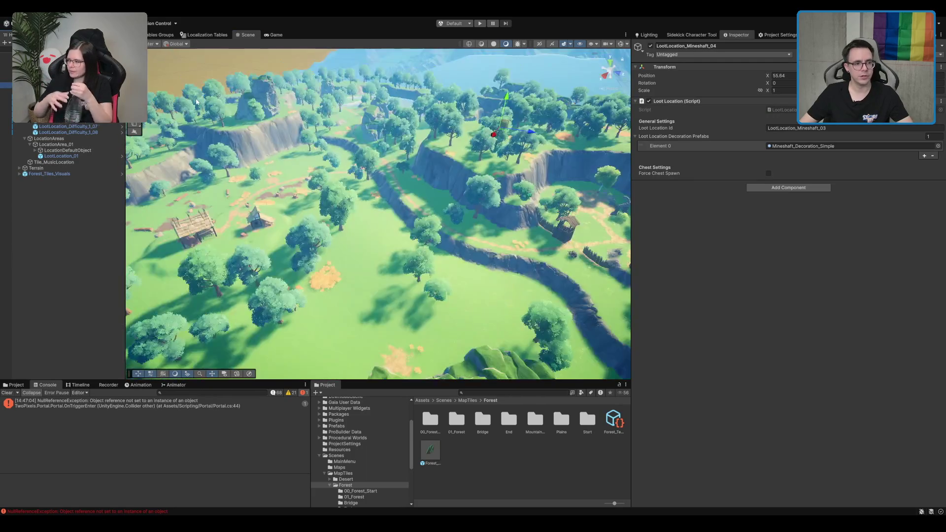
pyautogui.moveTo(465, 159); pyautogui.dragTo(514, 237)
pyautogui.press('f')
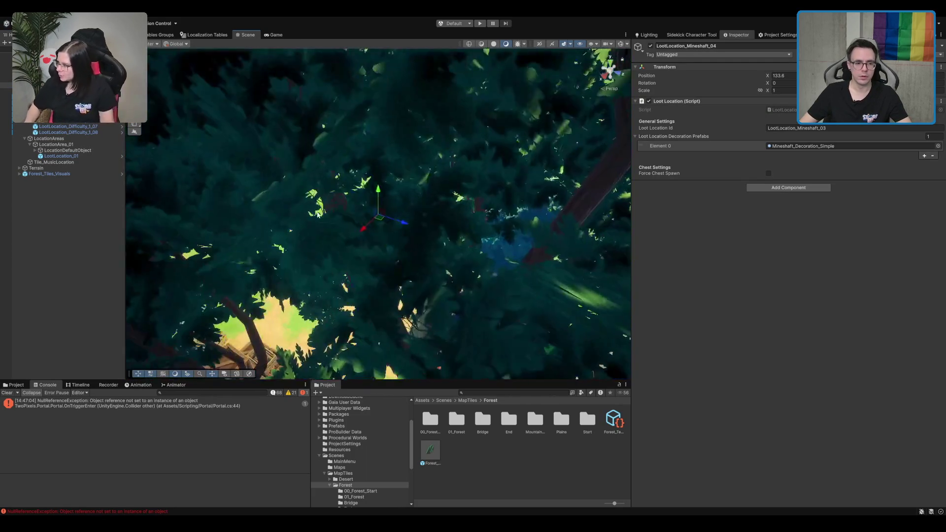
pyautogui.moveTo(451, 194); pyautogui.dragTo(471, 147)
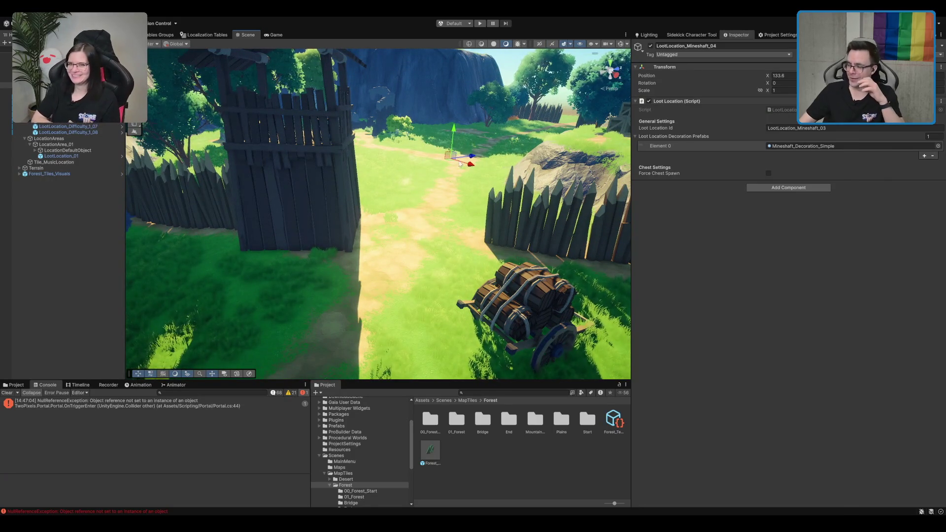
pyautogui.moveTo(280, 291); pyautogui.dragTo(347, 373)
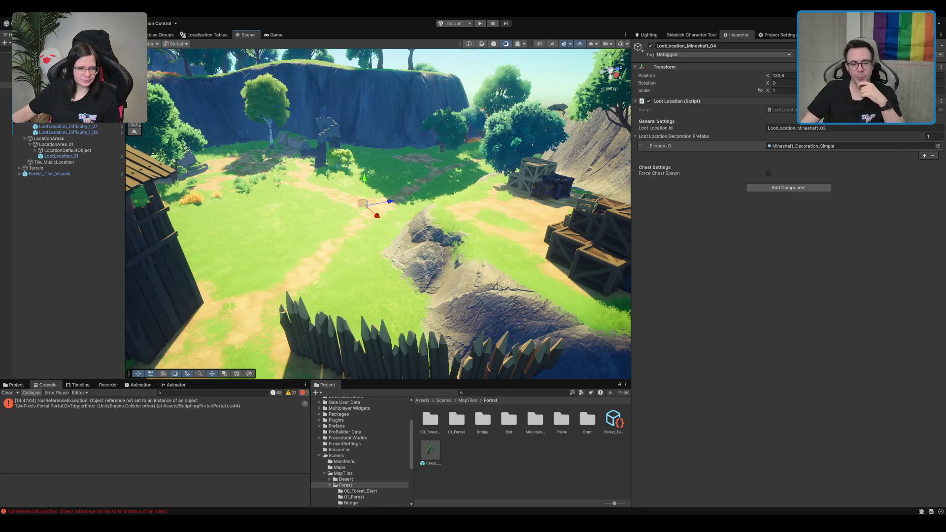
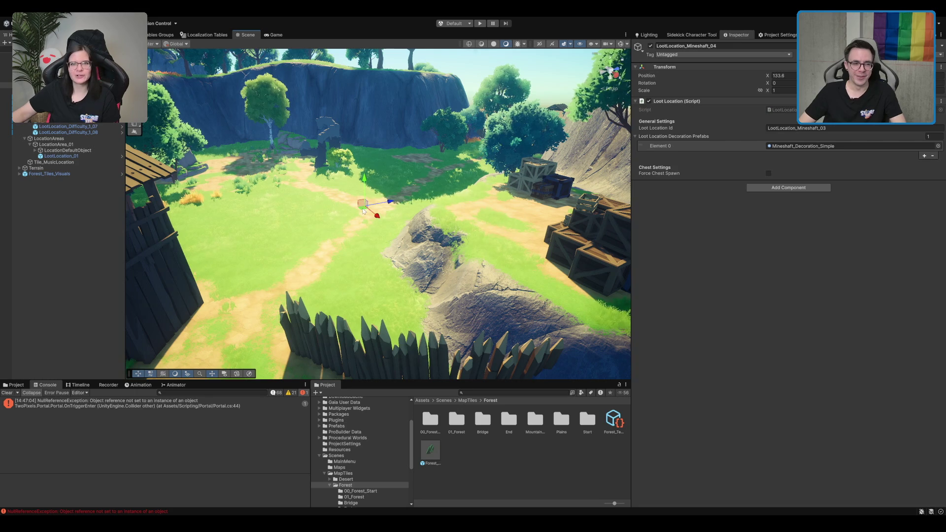
# Step: Orbit and zoom the Scene view to centre the loot location by the crates, cliff and dirt path
pyautogui.scroll(3)
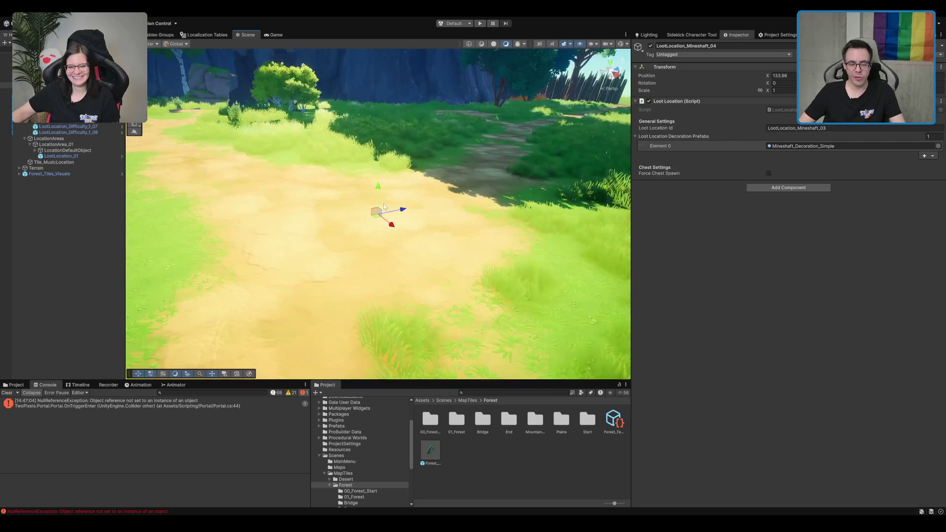
pyautogui.scroll(-3)
pyautogui.moveTo(367, 340); pyautogui.dragTo(407, 231)
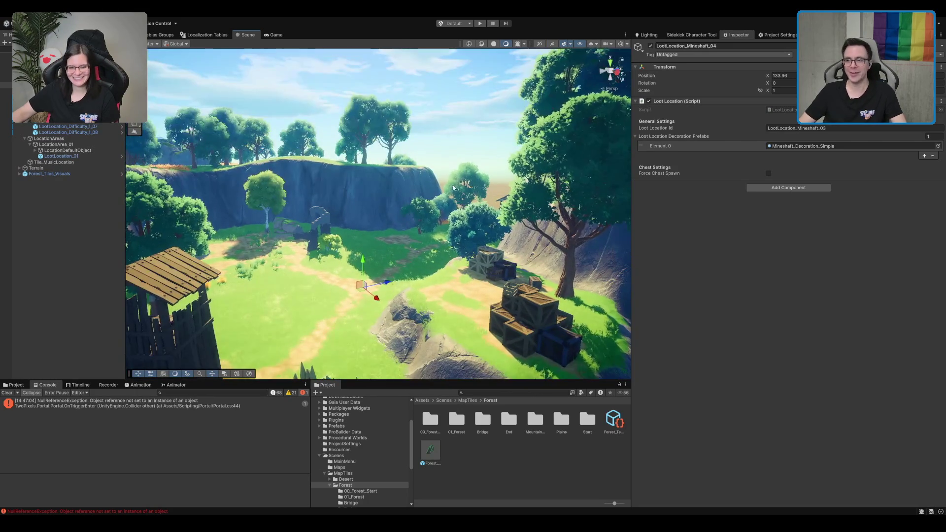
pyautogui.scroll(3)
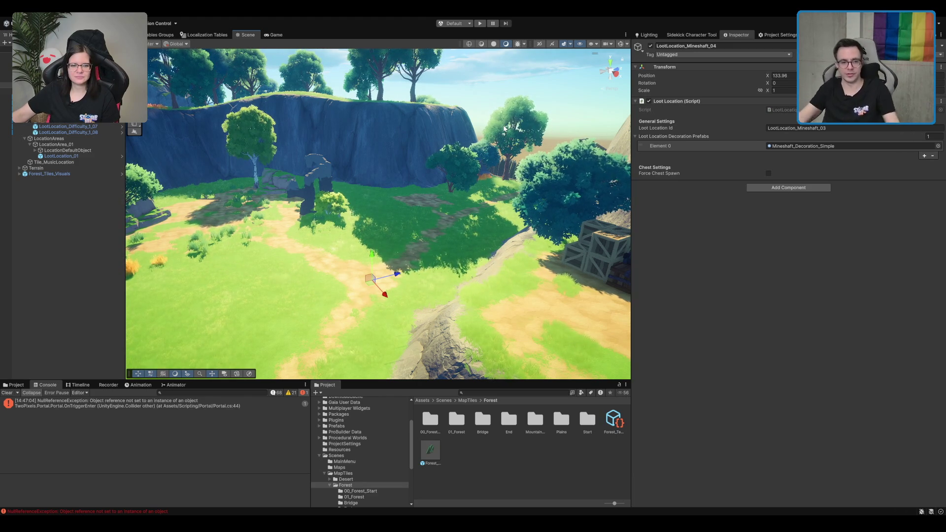
pyautogui.scroll(3)
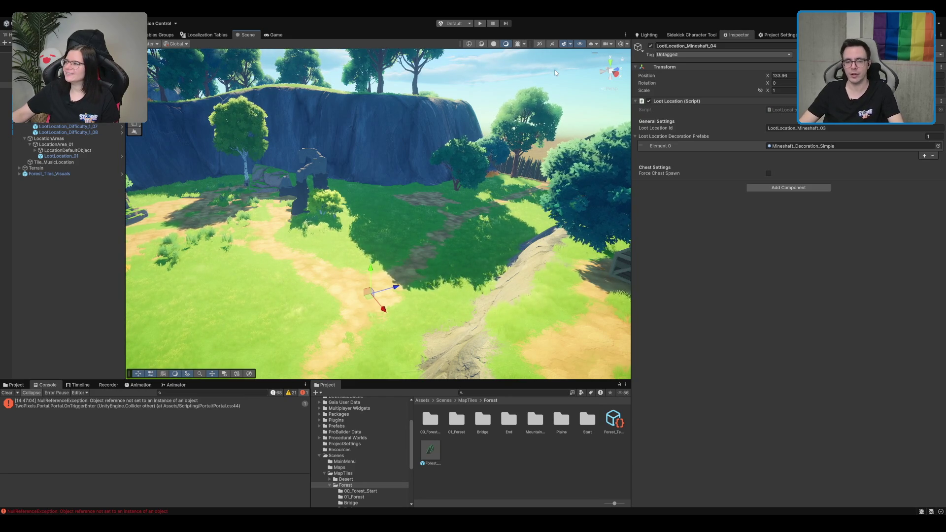
pyautogui.scroll(-3)
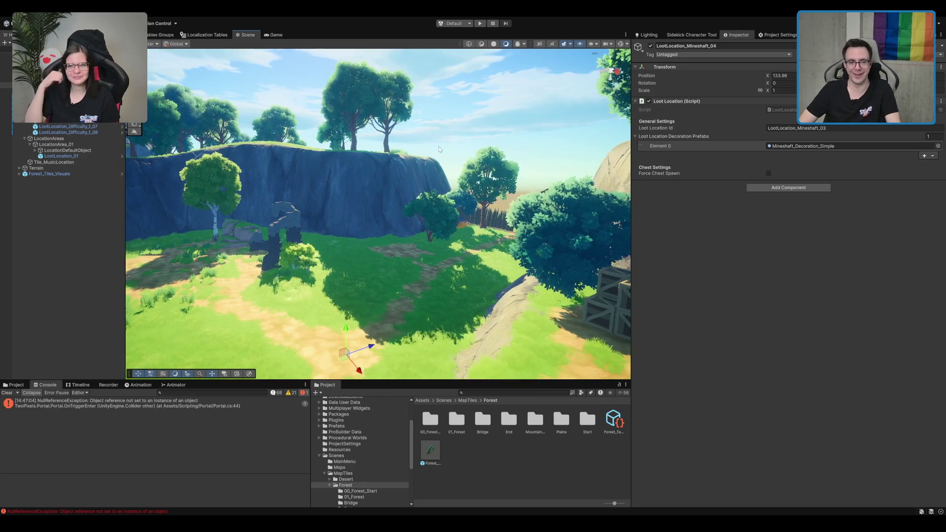
pyautogui.scroll(3)
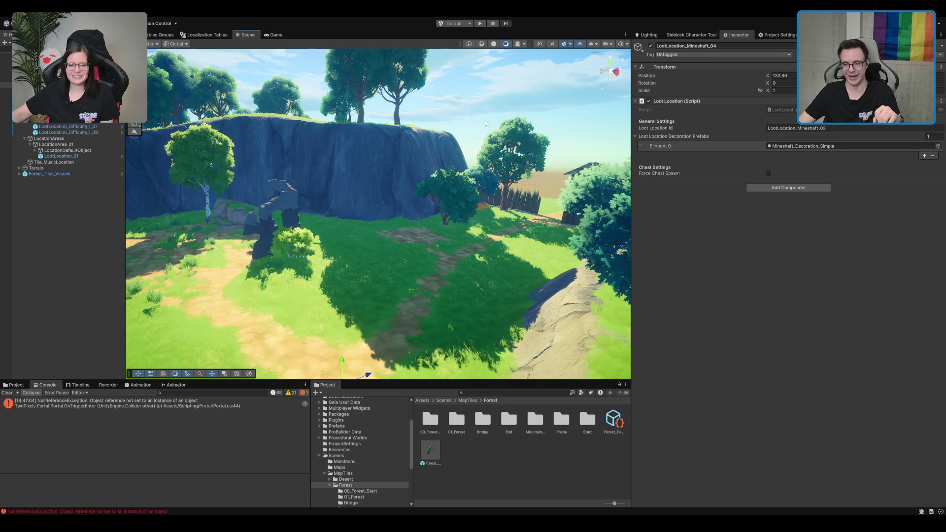
pyautogui.moveTo(421, 132); pyautogui.dragTo(410, 155)
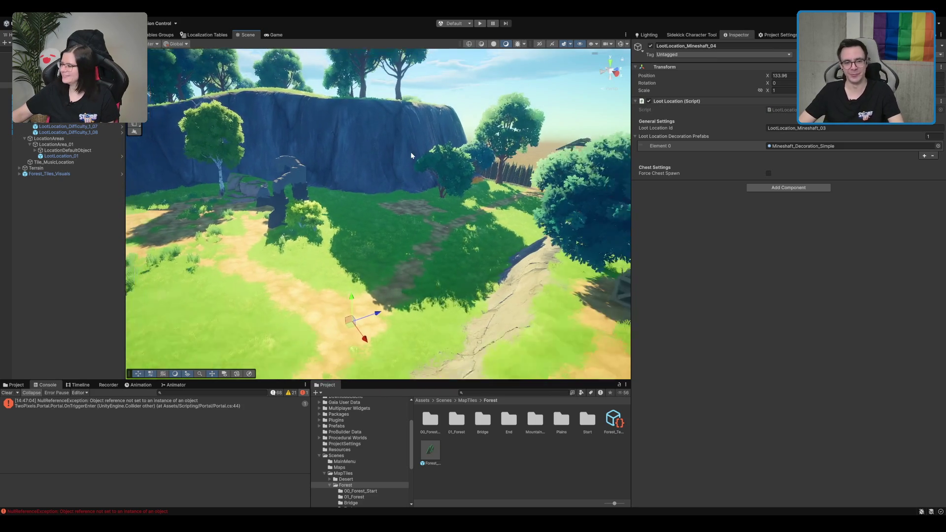
pyautogui.scroll(-3)
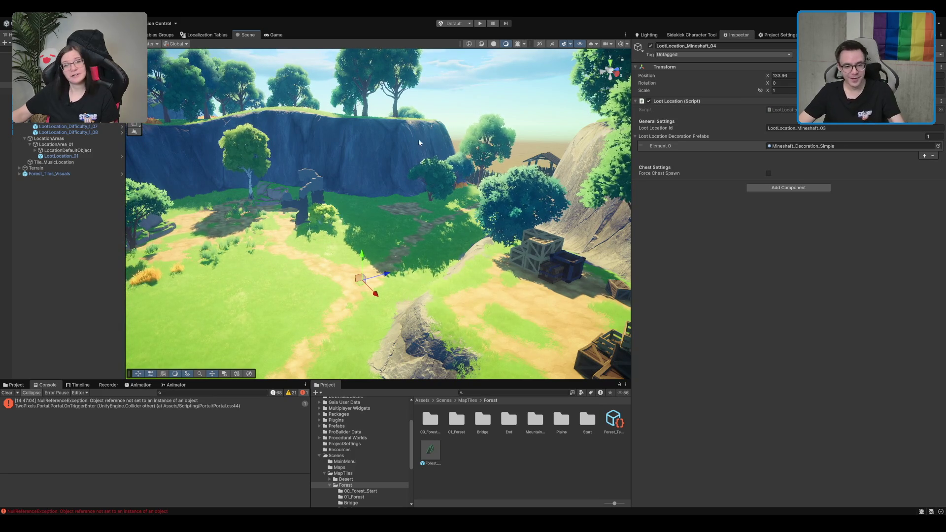
pyautogui.moveTo(419, 143); pyautogui.dragTo(429, 169)
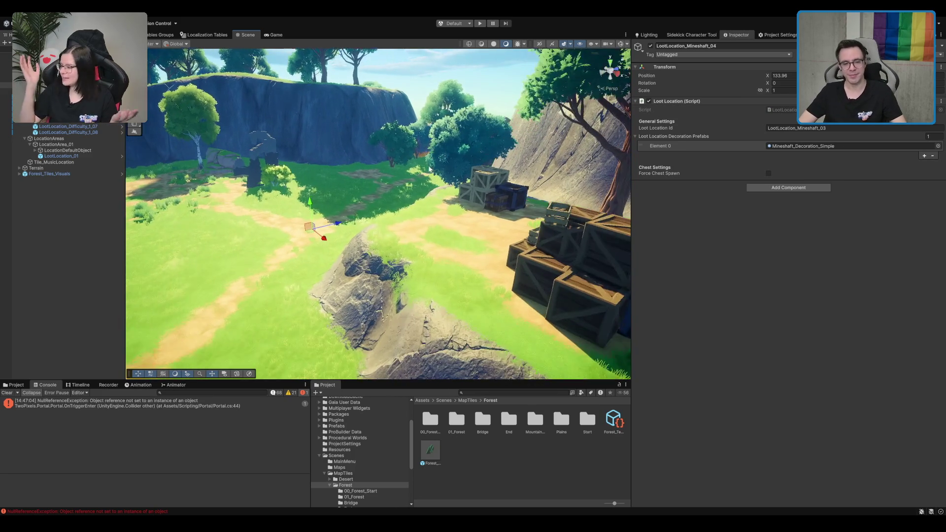
pyautogui.scroll(3)
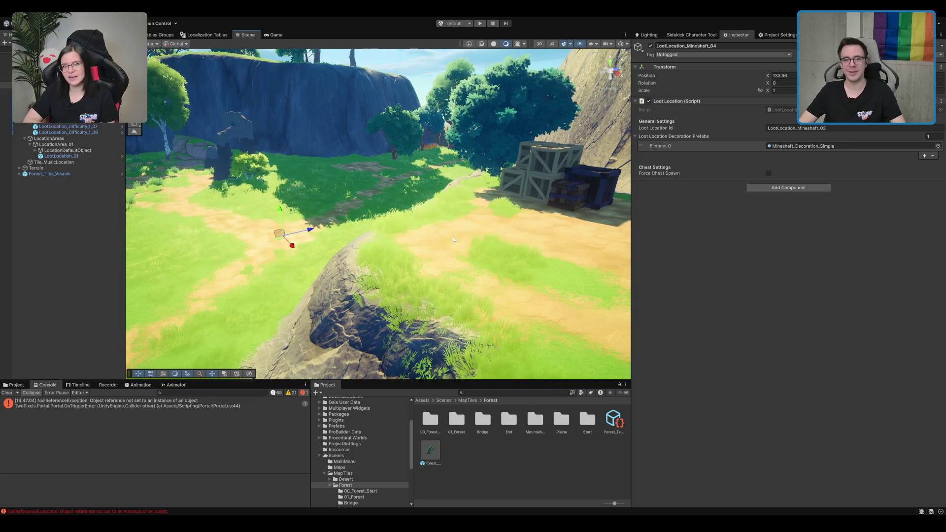
pyautogui.moveTo(451, 227); pyautogui.dragTo(404, 208)
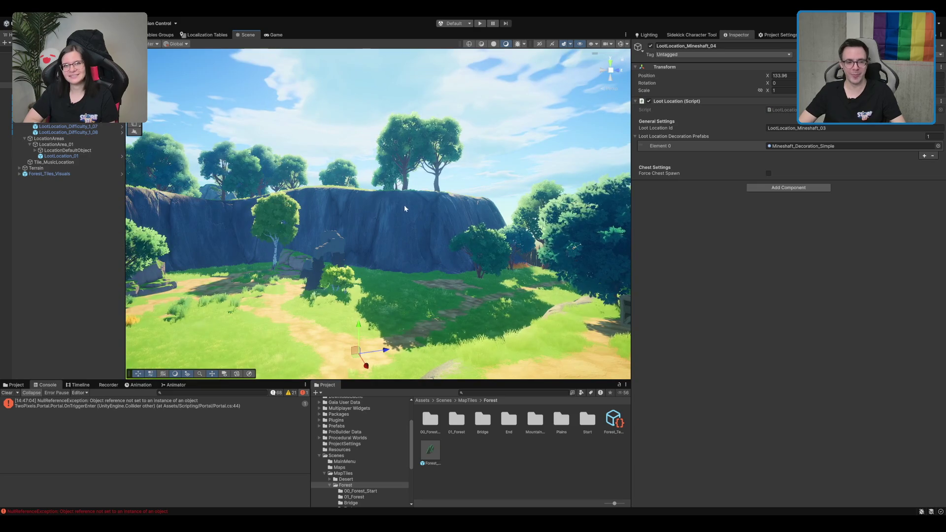
pyautogui.moveTo(317, 193); pyautogui.dragTo(444, 240)
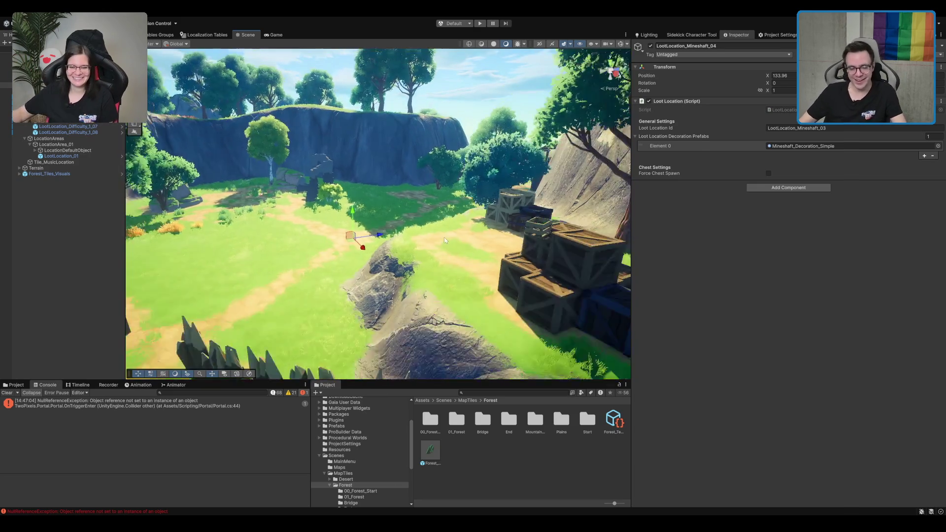
pyautogui.scroll(-3)
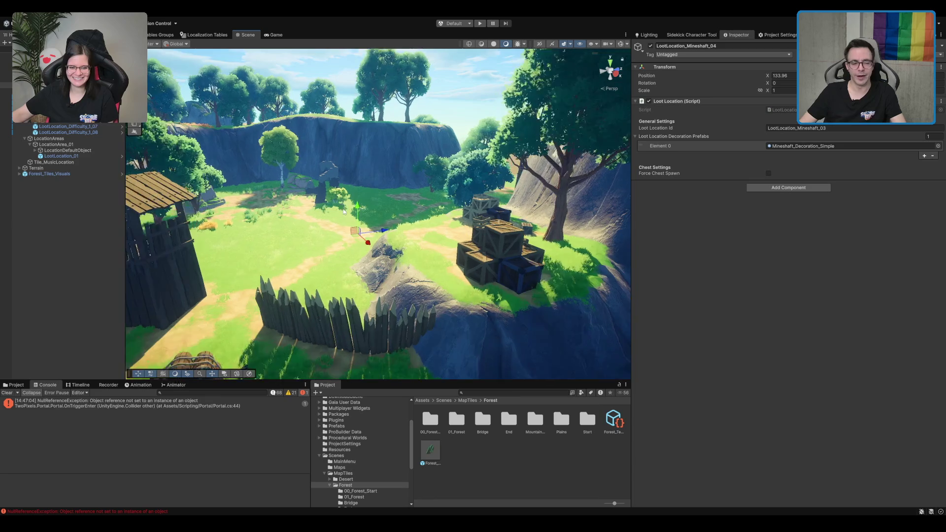
pyautogui.scroll(3)
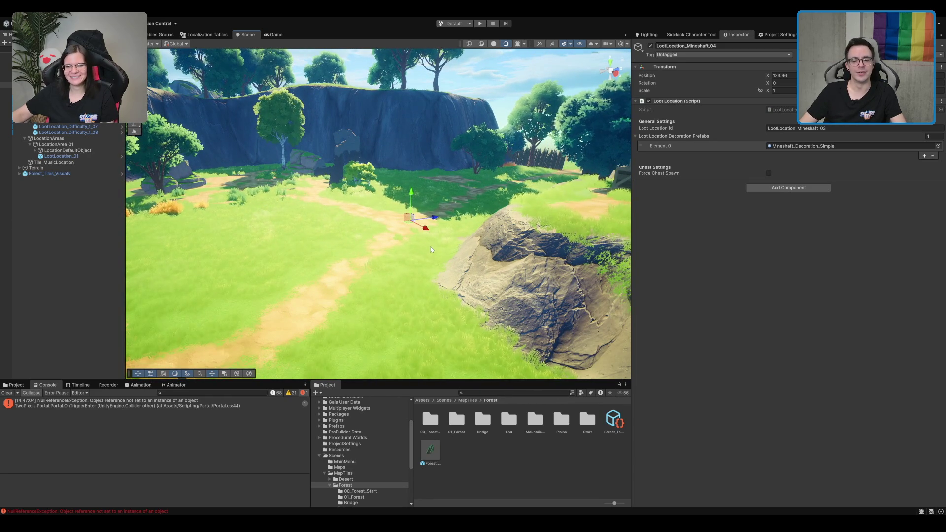
# Step: Rename the loot location object and paste LootLocation_Outpost_01 in as its Loot Location Id
pyautogui.click(798, 127)
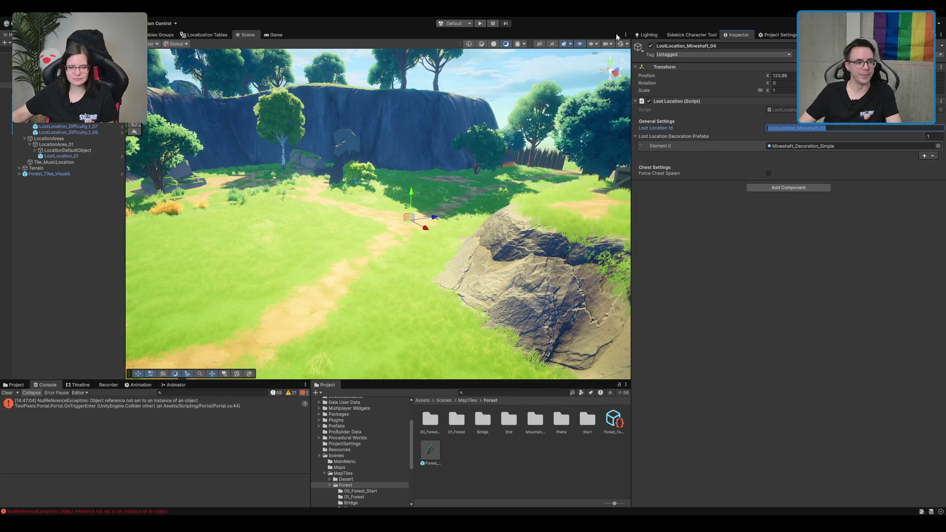
pyautogui.click(59, 85)
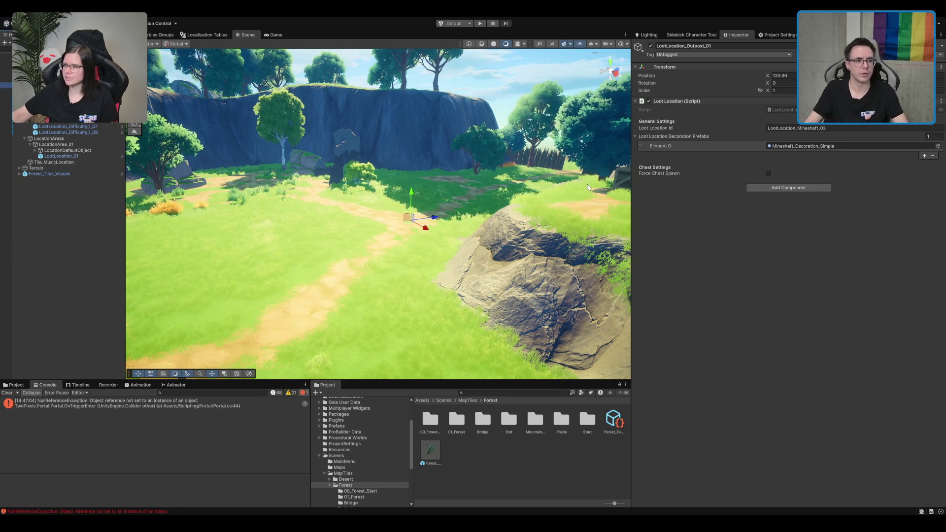
pyautogui.click(887, 130)
pyautogui.write('LootLocation_Outpost_01')
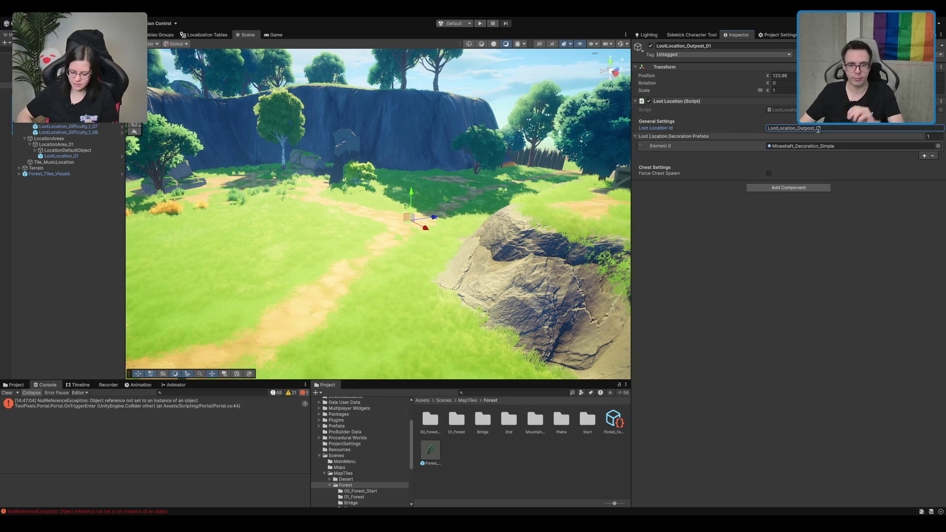
pyautogui.click(843, 145)
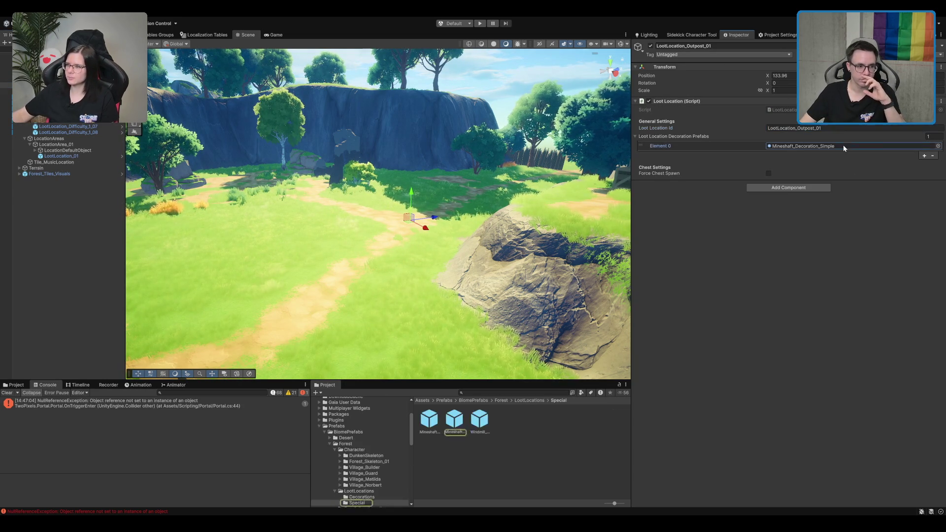
# Step: Duplicate Mineshaft_Decoration_Simple as Outpost_Decoration_Simple and assign it to the Element 0 decoration slot
pyautogui.click(456, 420)
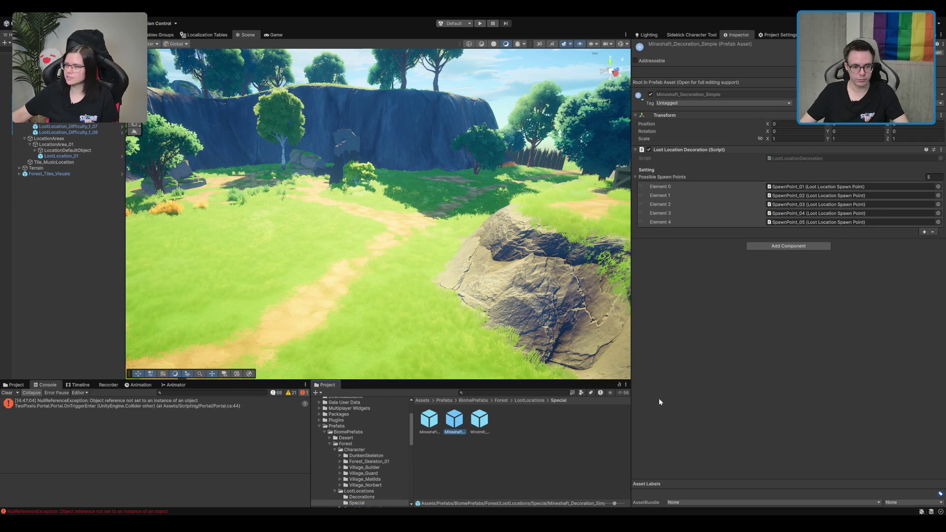
pyautogui.hotkey('ctrl', 'd')
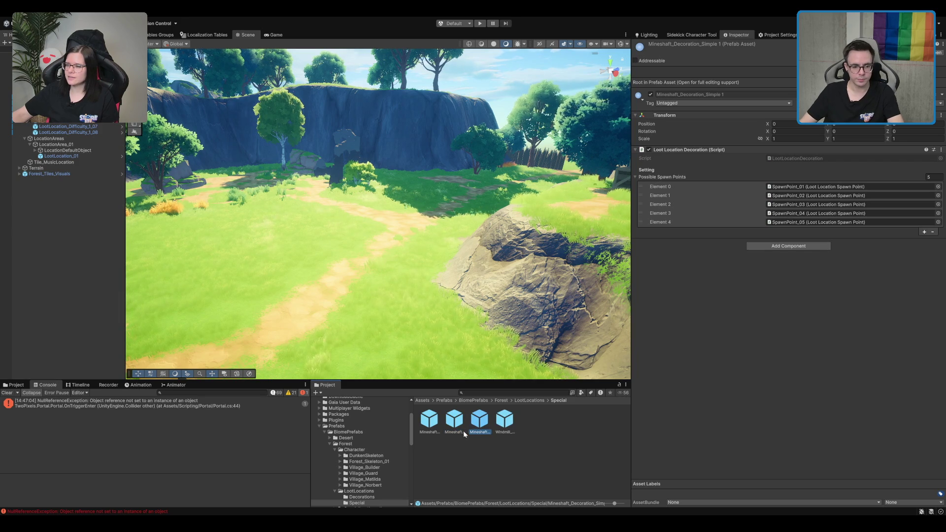
pyautogui.click(476, 431)
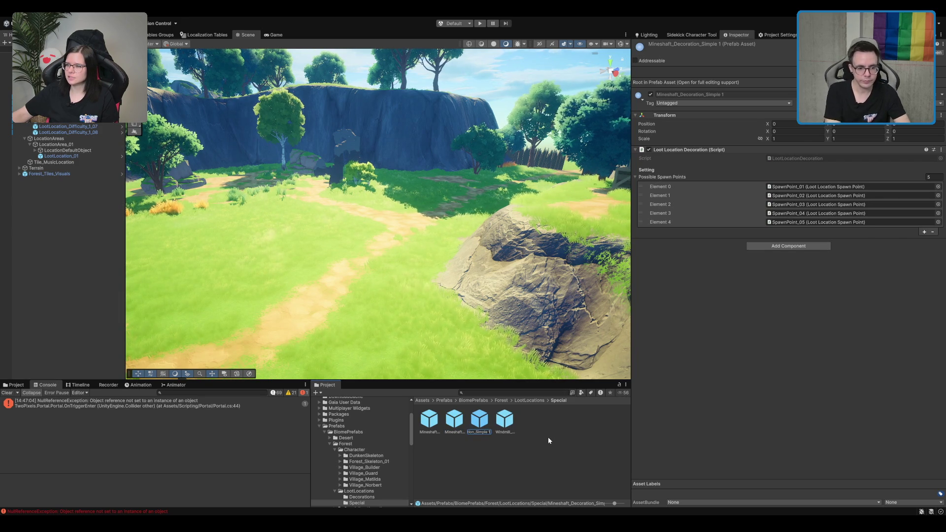
pyautogui.write('Out')
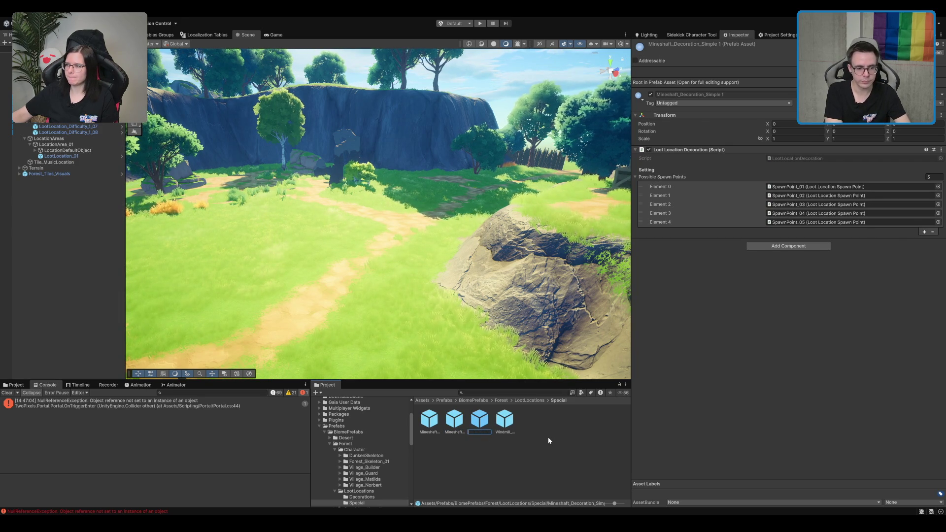
pyautogui.write('post_Decoration_')
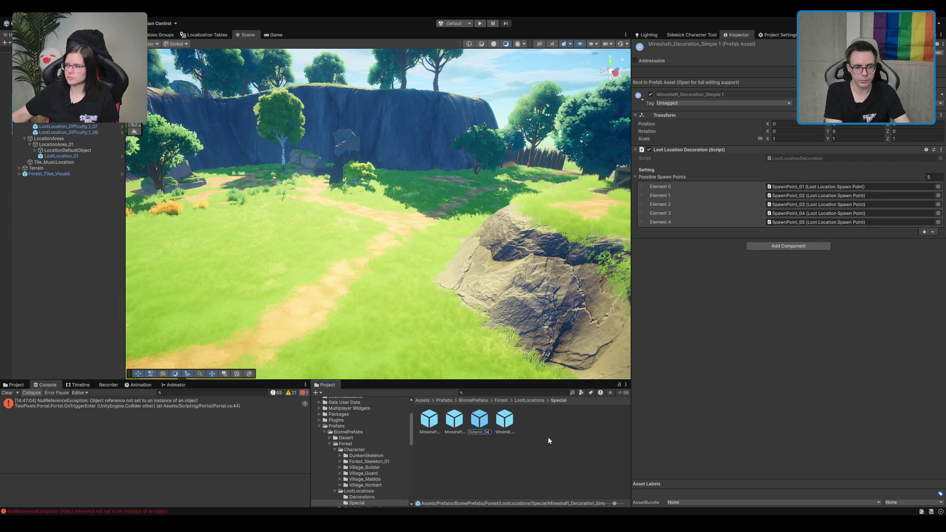
pyautogui.write('Simple')
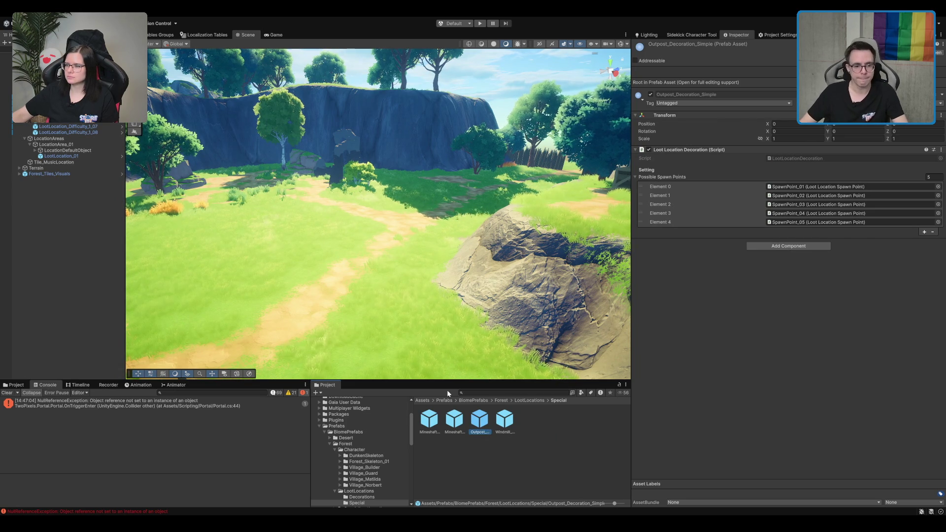
pyautogui.press('Return')
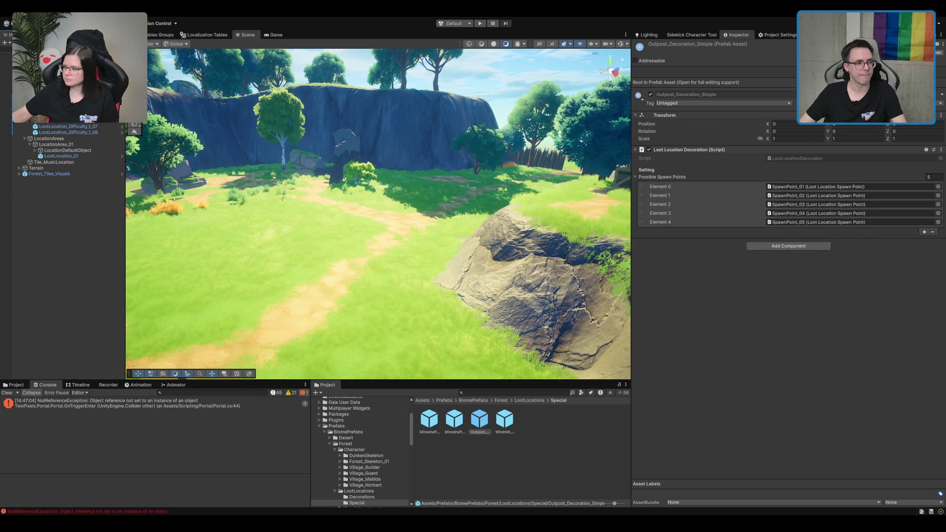
pyautogui.moveTo(479, 419); pyautogui.dragTo(379, 228)
pyautogui.hotkey('ctrl', 'z')
pyautogui.moveTo(737, 243); pyautogui.dragTo(840, 147)
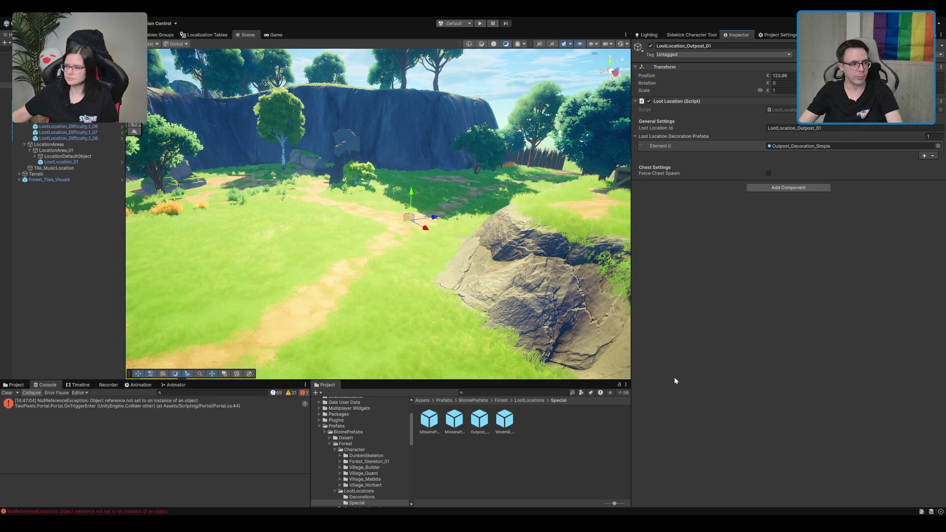
pyautogui.doubleClick(6, 85)
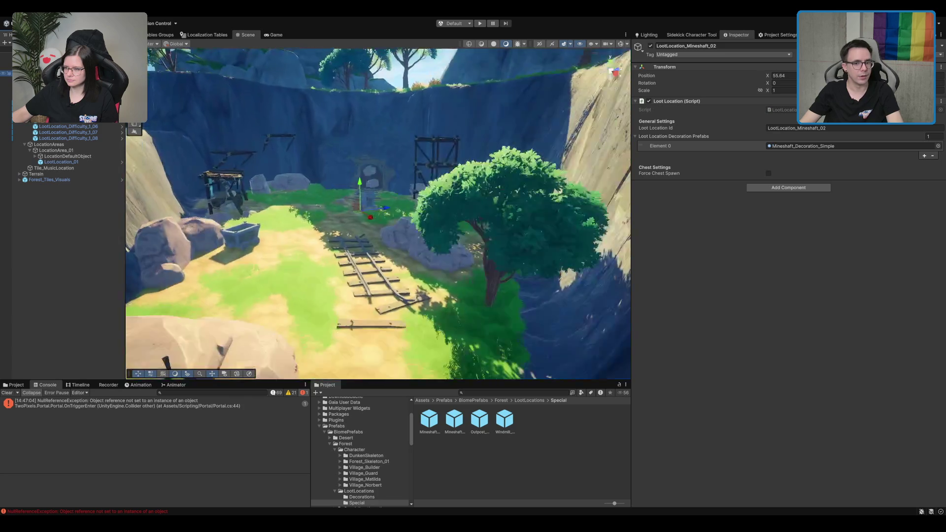
pyautogui.press('Down')
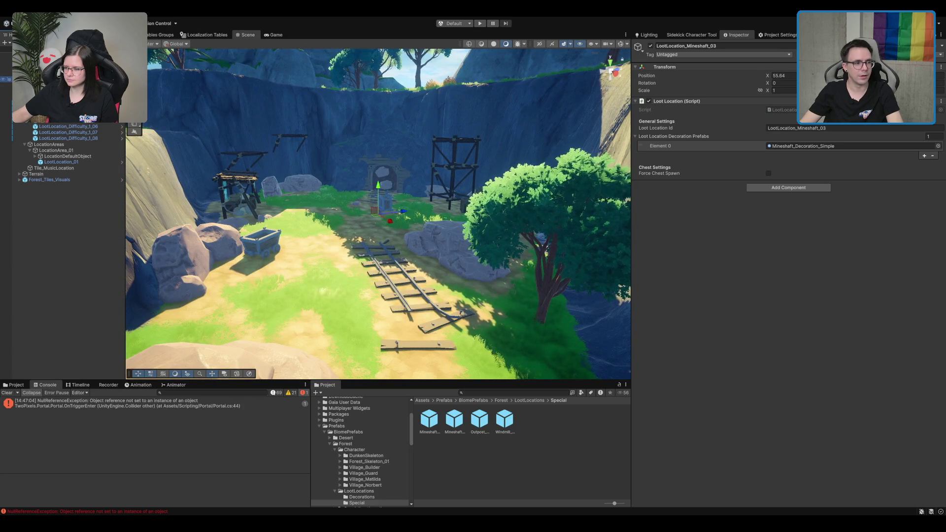
pyautogui.press('f')
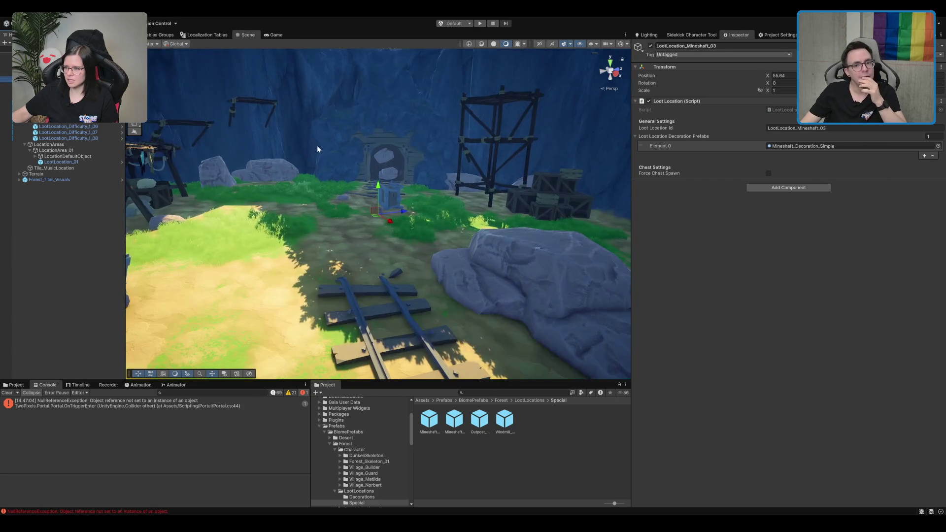
pyautogui.moveTo(432, 176); pyautogui.dragTo(377, 171)
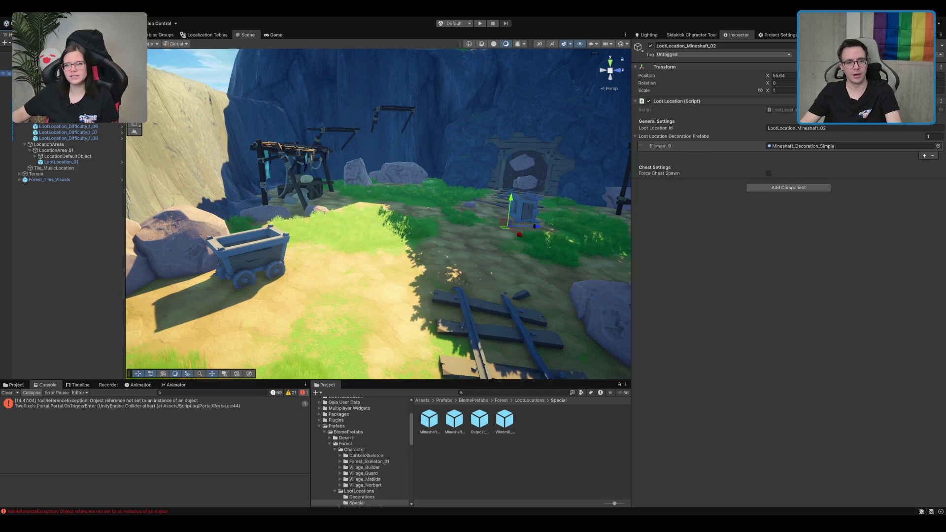
pyautogui.moveTo(239, 132); pyautogui.dragTo(298, 140)
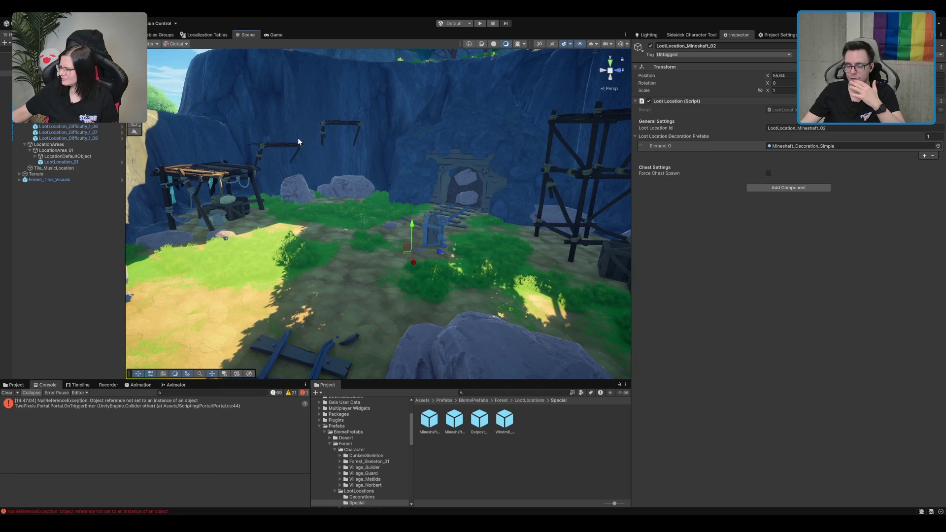
pyautogui.moveTo(297, 138); pyautogui.dragTo(179, 127)
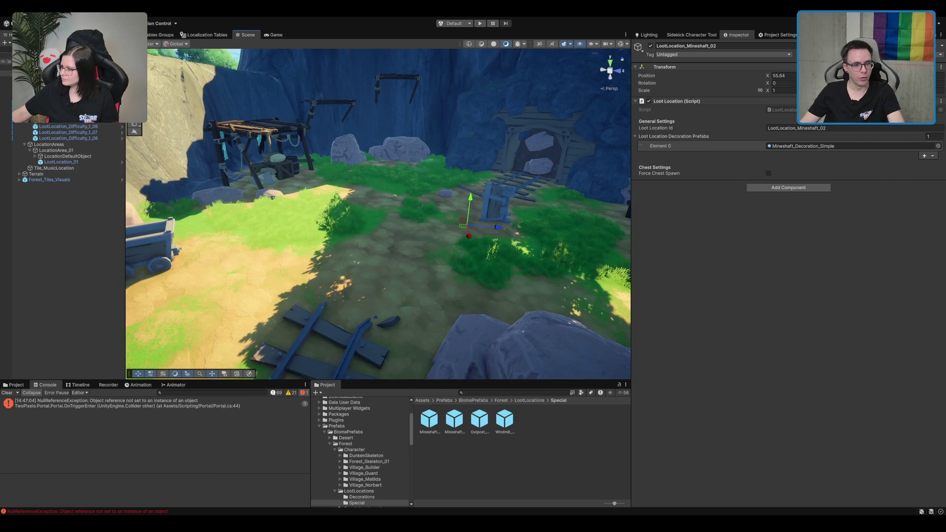
pyautogui.click(801, 146)
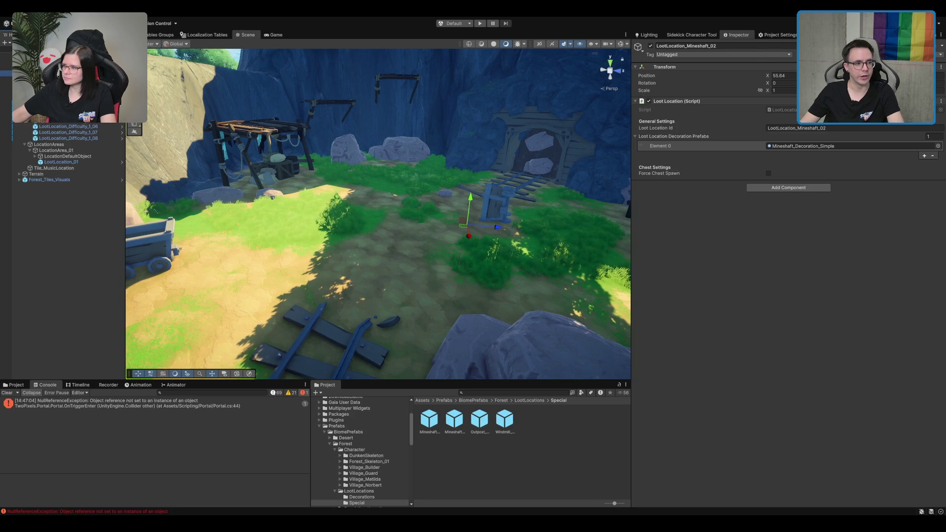
pyautogui.press('Down')
pyautogui.press('Up')
pyautogui.press('Down')
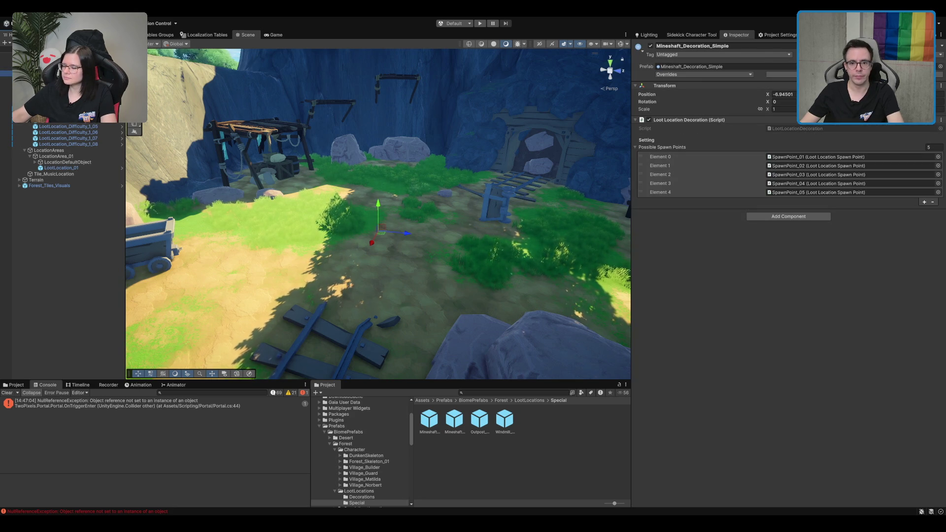
pyautogui.click(800, 147)
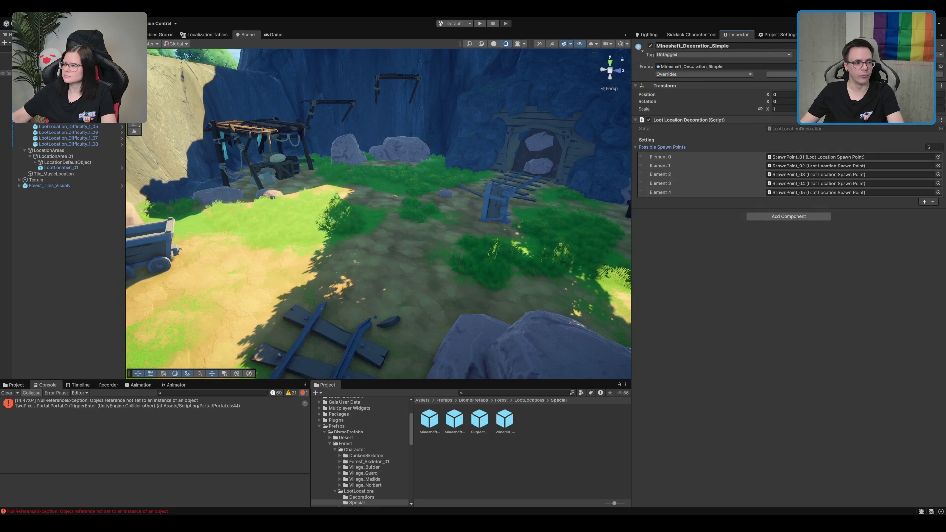
pyautogui.doubleClick(818, 157)
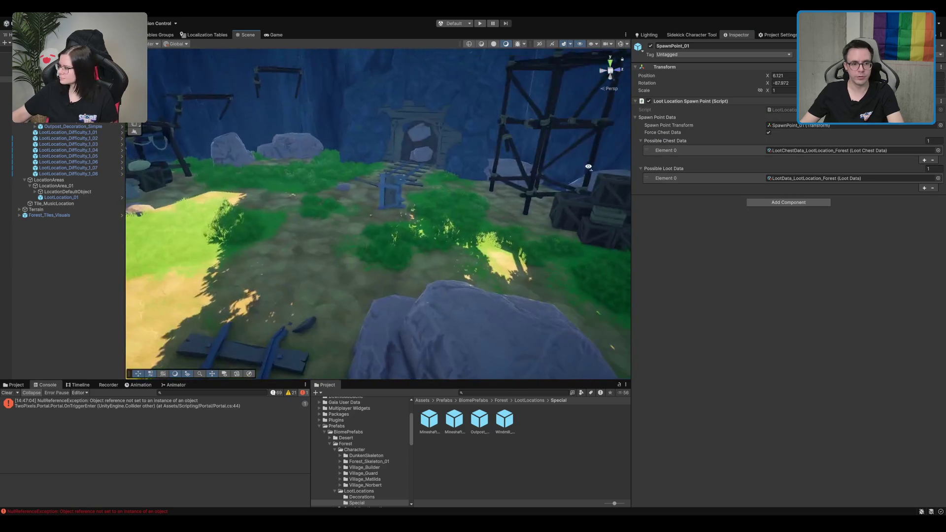
pyautogui.scroll(-3)
pyautogui.moveTo(402, 199); pyautogui.dragTo(404, 207)
pyautogui.click(473, 143)
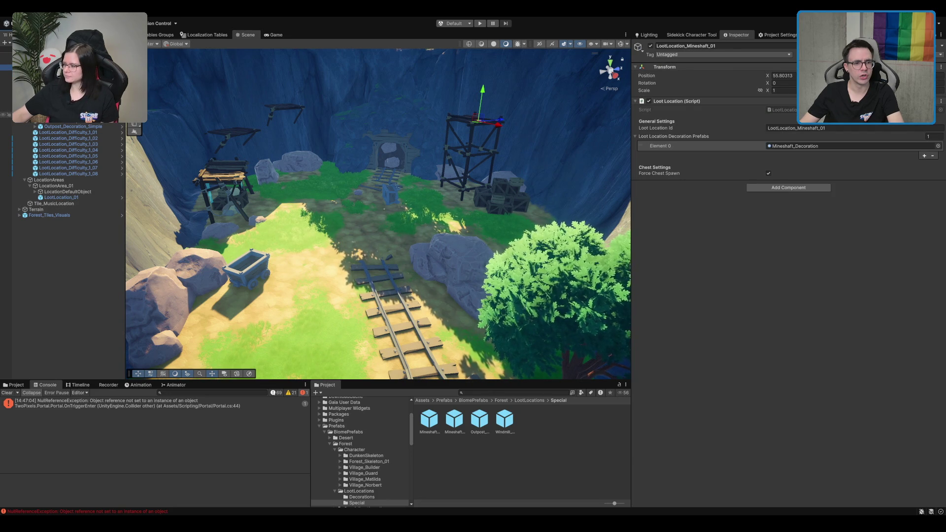
pyautogui.click(59, 108)
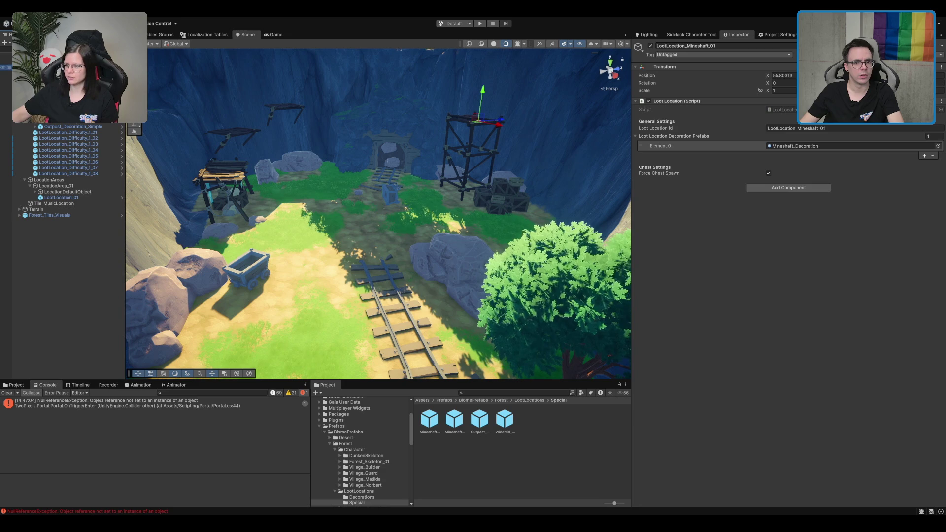
pyautogui.click(818, 147)
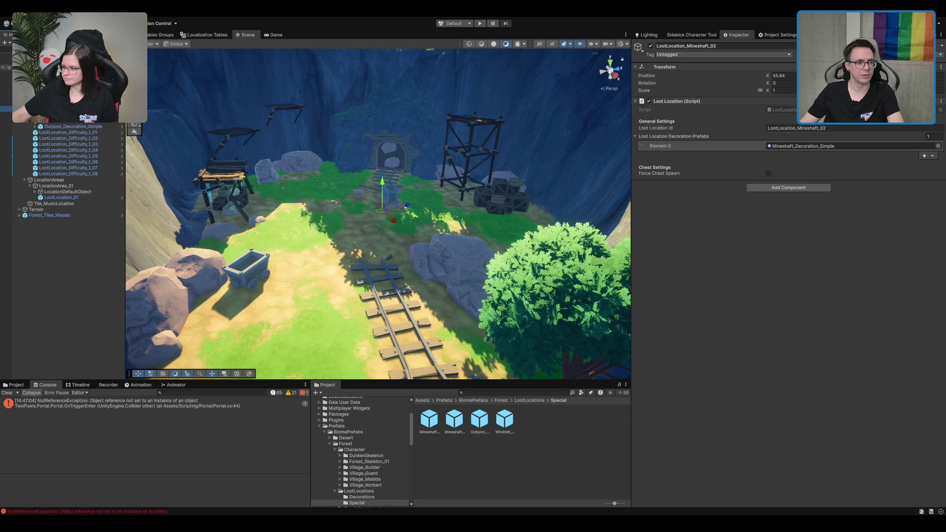
pyautogui.click(796, 145)
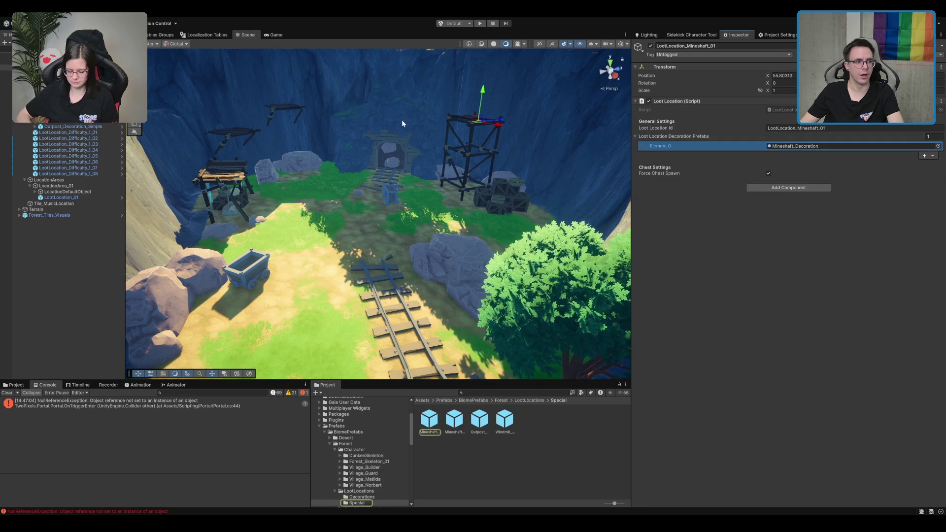
pyautogui.doubleClick(795, 146)
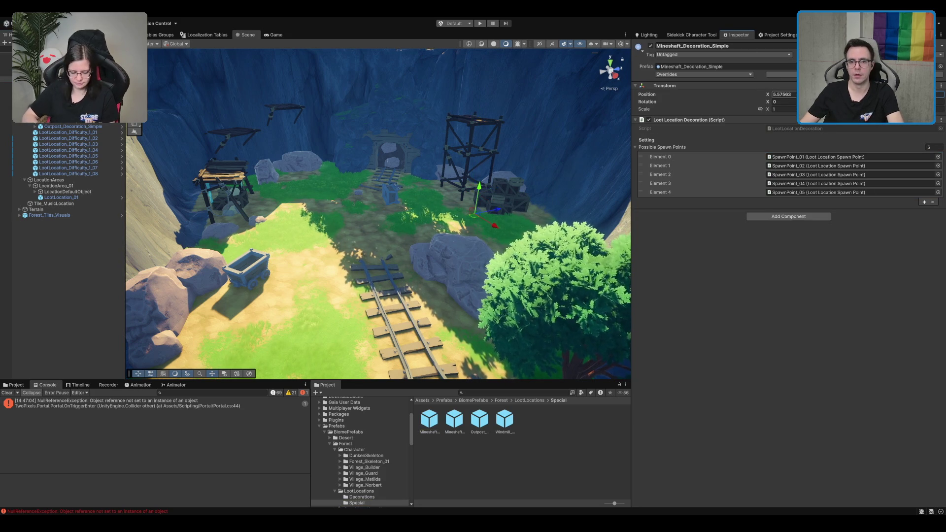
pyautogui.click(80, 121)
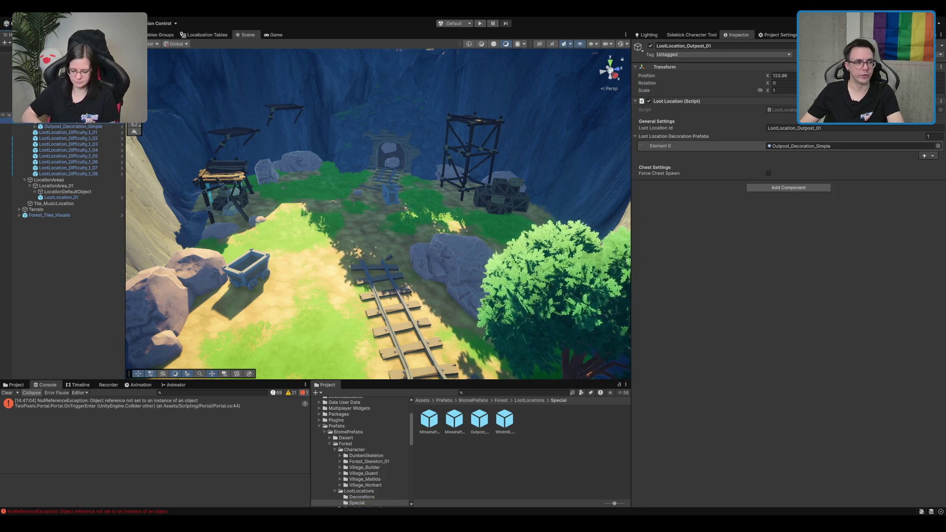
pyautogui.click(89, 125)
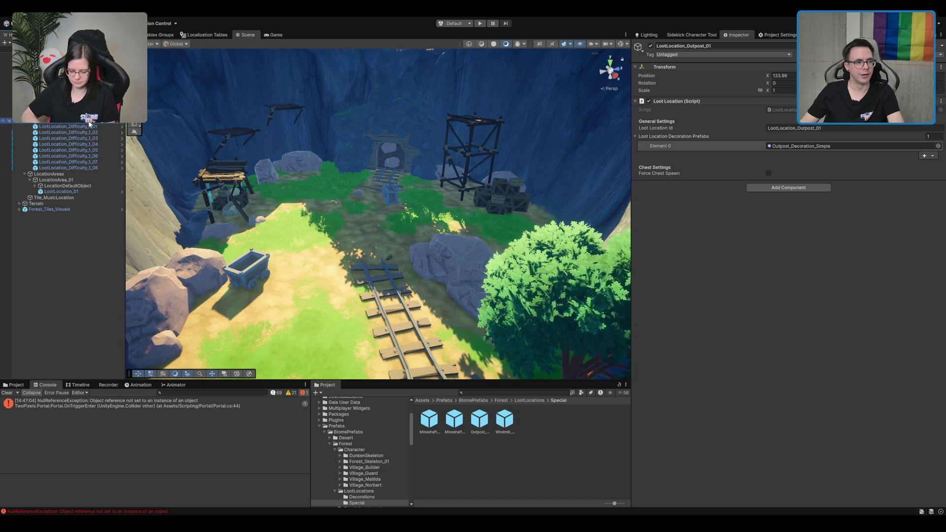
pyautogui.click(60, 91)
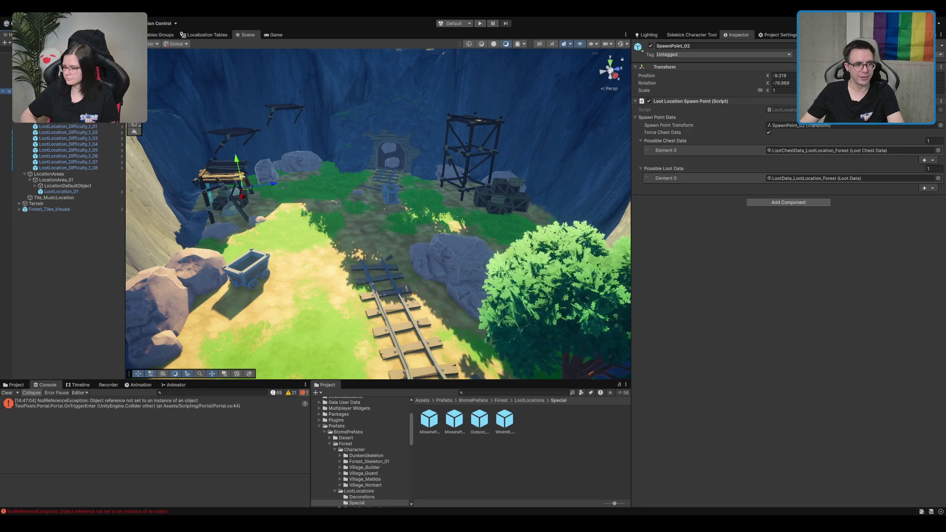
pyautogui.scroll(-3)
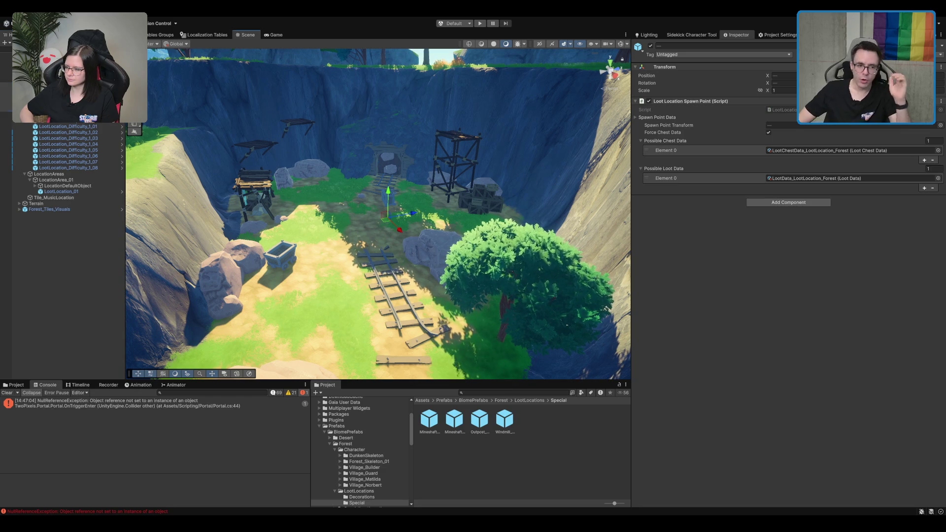
pyautogui.moveTo(402, 158); pyautogui.dragTo(214, 116)
pyautogui.click(59, 79)
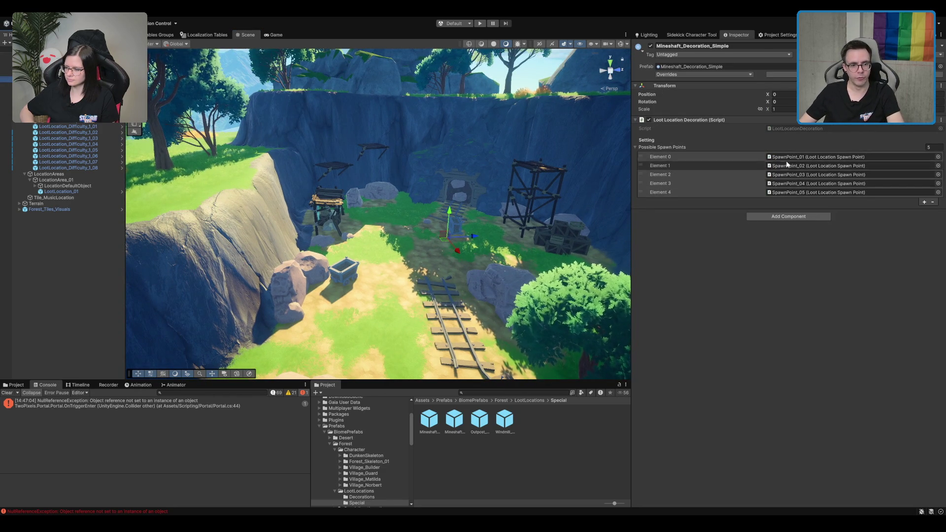
pyautogui.scroll(3)
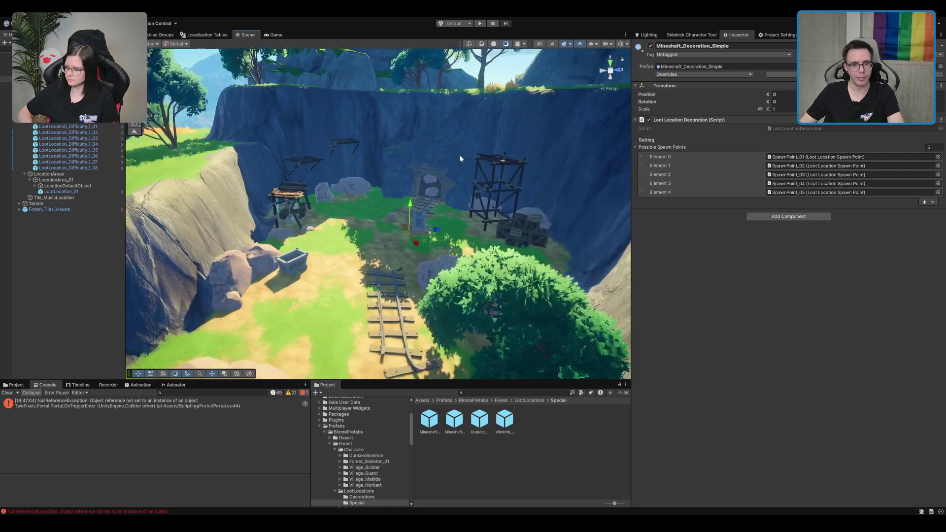
pyautogui.click(59, 70)
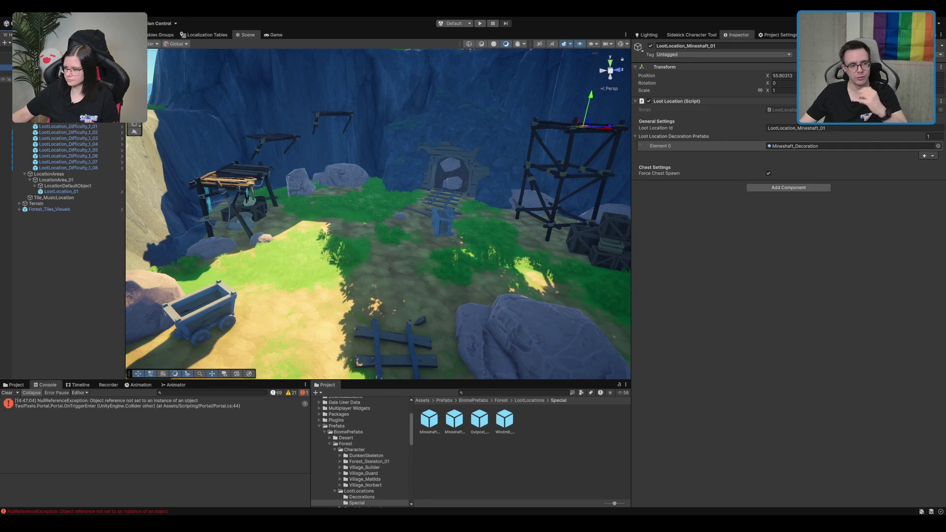
pyautogui.hotkey('ctrl', 'z')
pyautogui.hotkey('ctrl', 'z')
pyautogui.hotkey('ctrl', 'z')
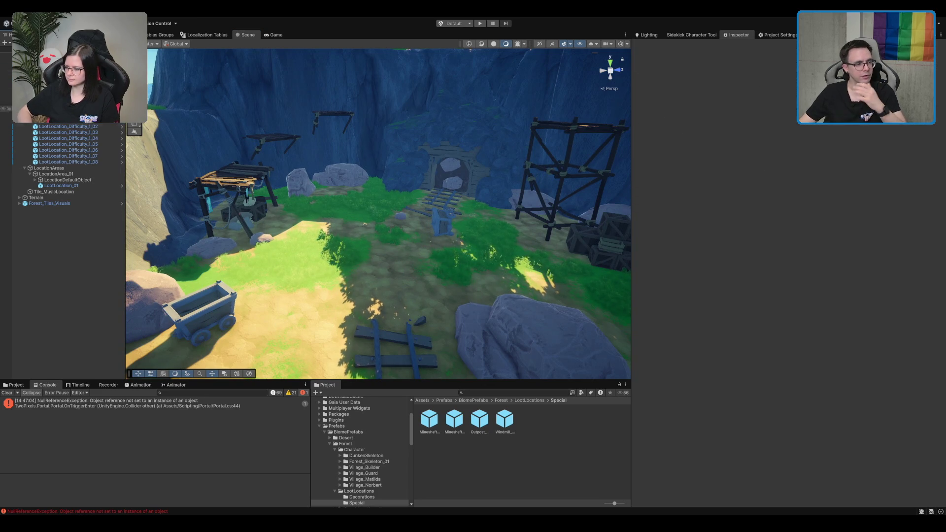
pyautogui.hotkey('ctrl', 'z')
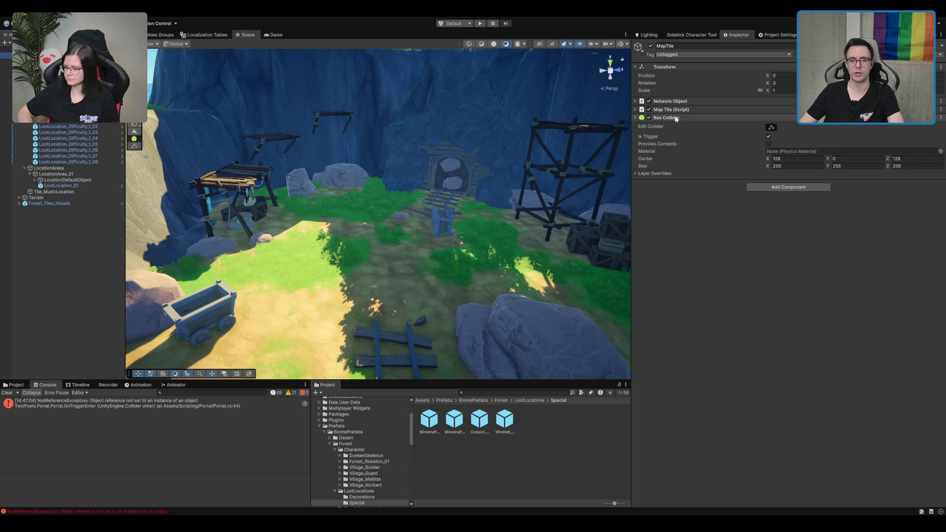
# Step: Delete the missing Element 10 from MapTile's Loot Locations list
pyautogui.click(676, 118)
pyautogui.click(681, 109)
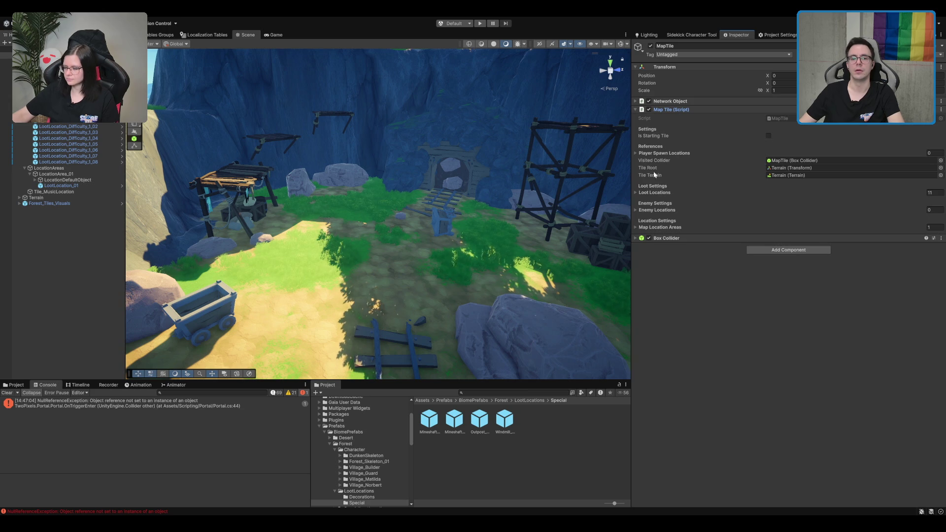
pyautogui.click(655, 192)
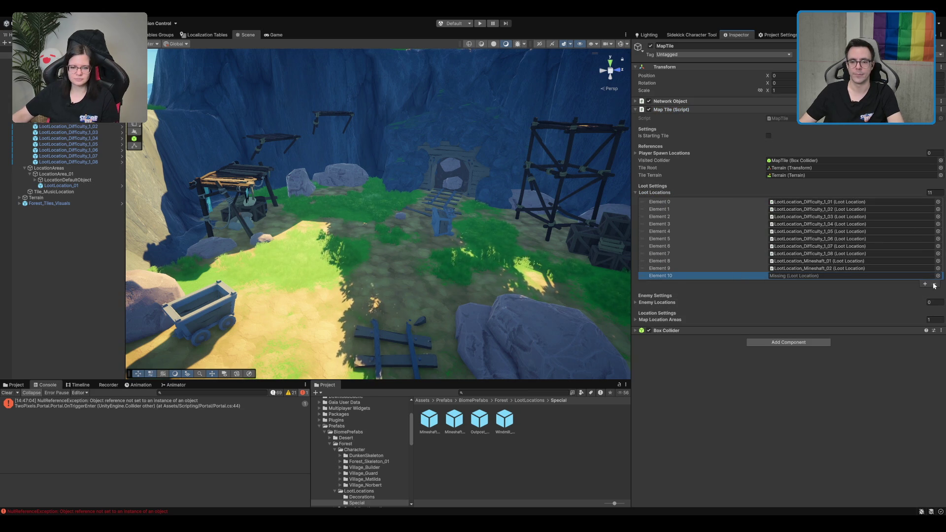
pyautogui.click(934, 284)
pyautogui.press('f')
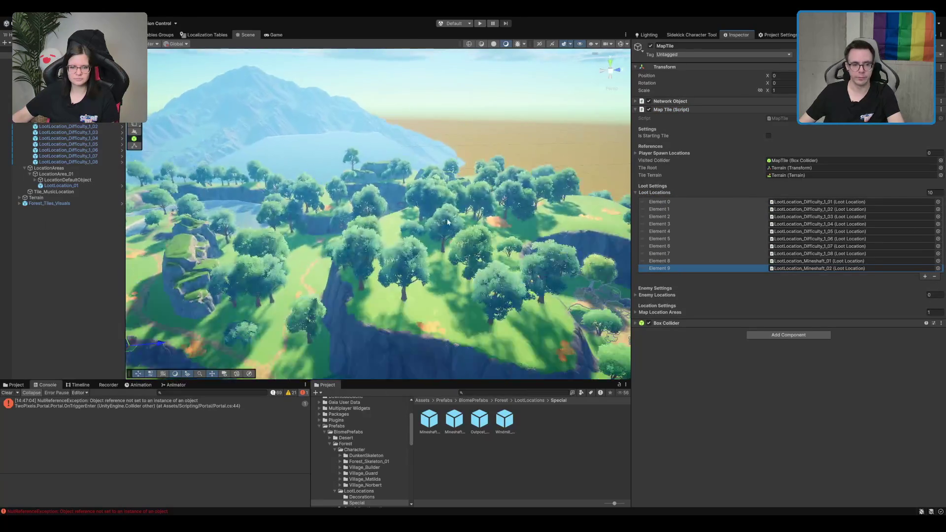
# Step: Select the Outpost_Decoration_Simple object at LootLocation_Outpost_01 in the scene
pyautogui.scroll(3)
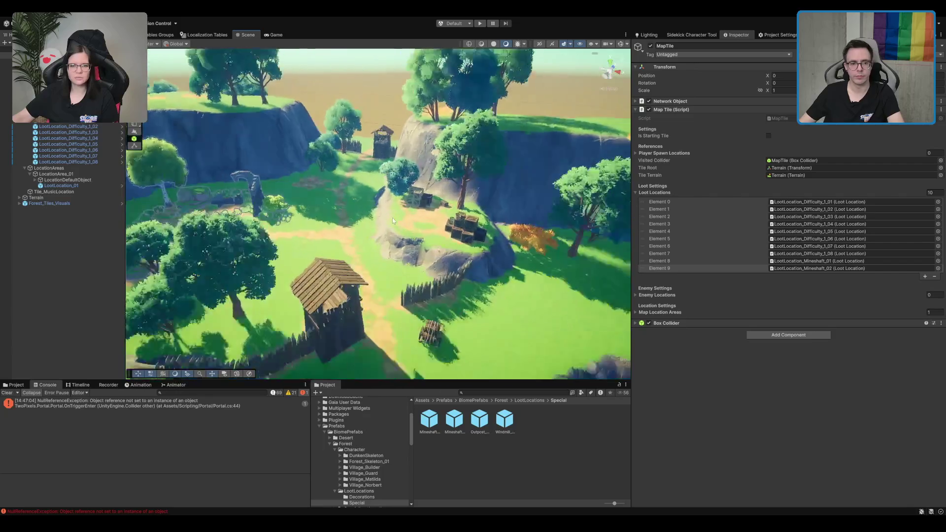
pyautogui.scroll(3)
pyautogui.click(287, 265)
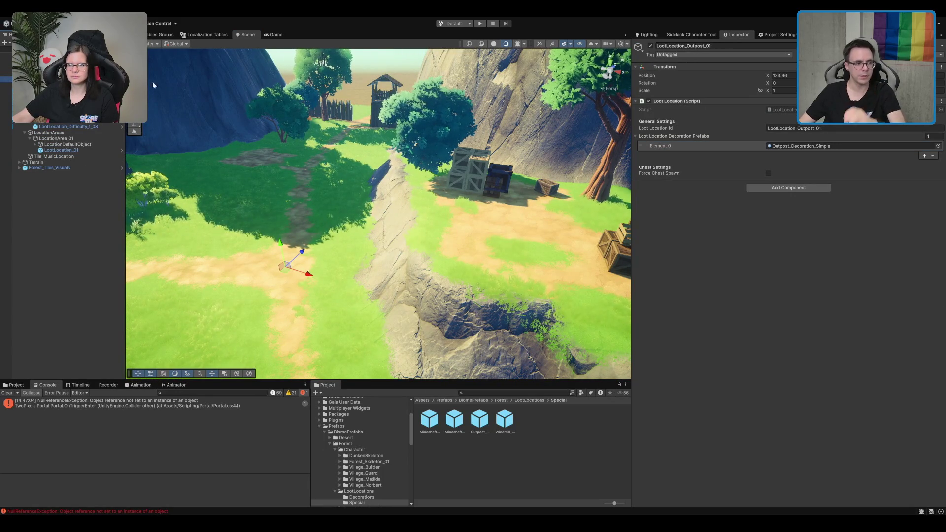
pyautogui.click(287, 266)
# Step: Swing the view over the outpost and double-click SpawnPoint_01 to frame it
pyautogui.scroll(-3)
pyautogui.scroll(3)
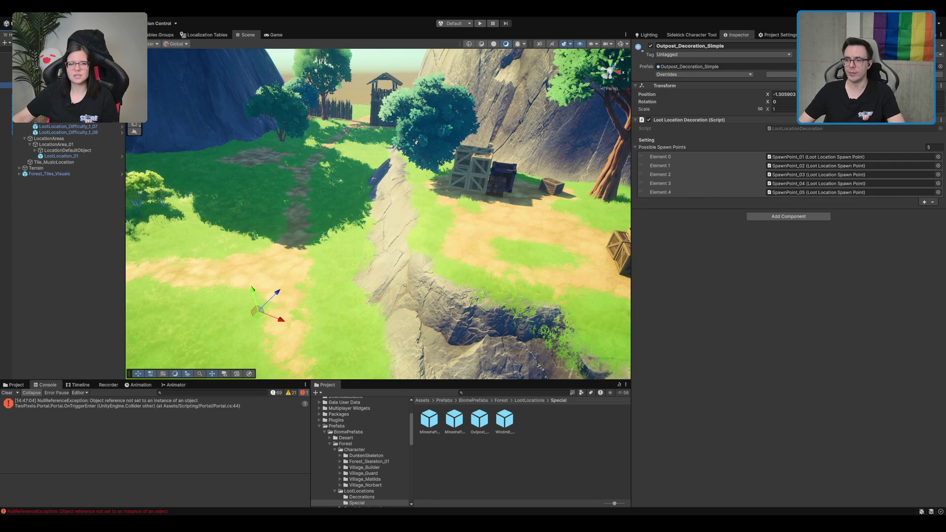
pyautogui.moveTo(397, 186); pyautogui.dragTo(522, 163)
pyautogui.scroll(-3)
pyautogui.scroll(3)
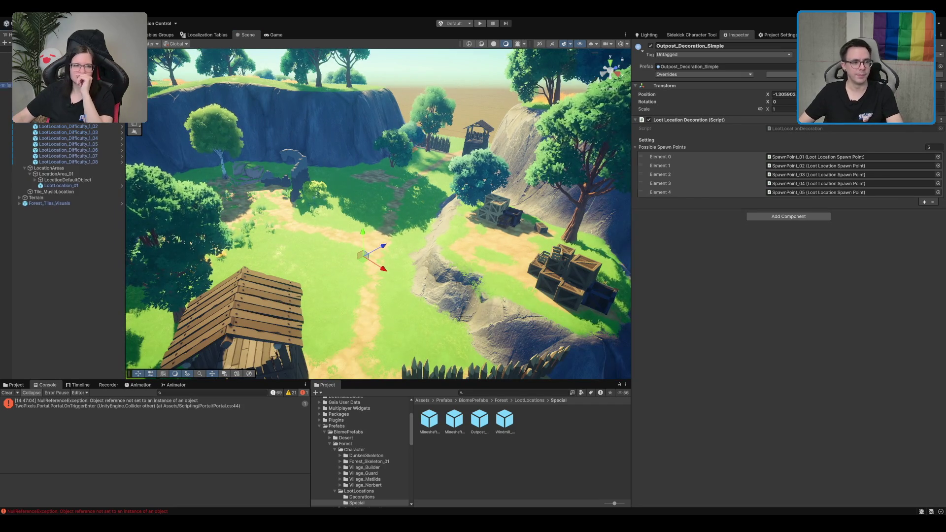
pyautogui.doubleClick(59, 92)
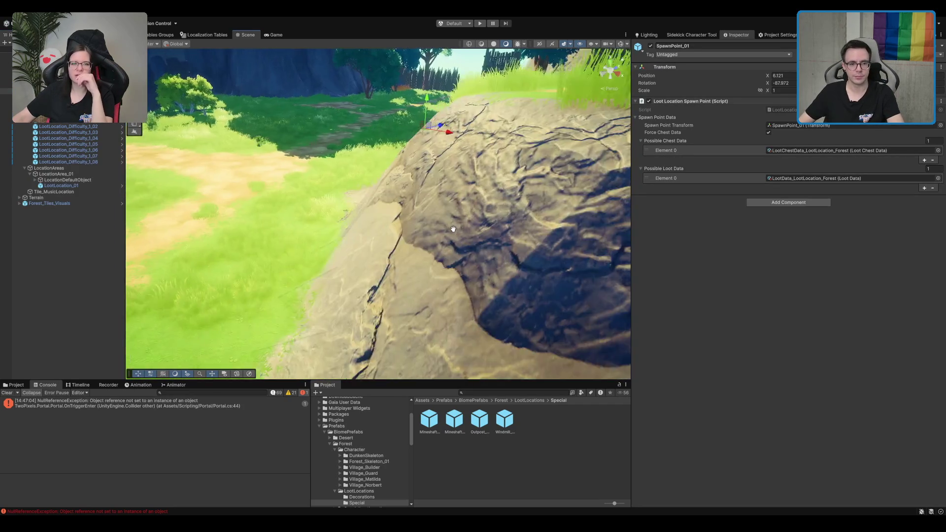
# Step: Check SpawnPoint_01's chest data assets and drag the desert chest item prefab into the scene
pyautogui.click(836, 150)
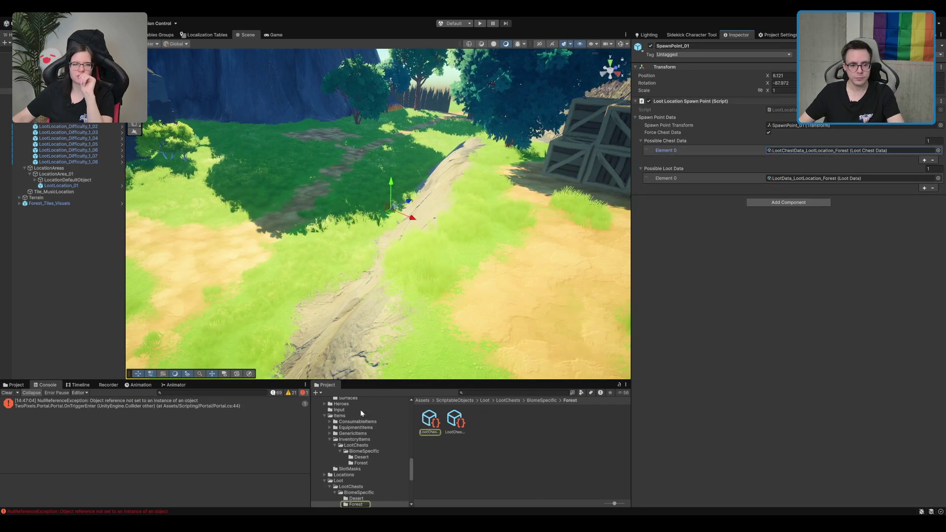
pyautogui.click(431, 422)
pyautogui.click(783, 94)
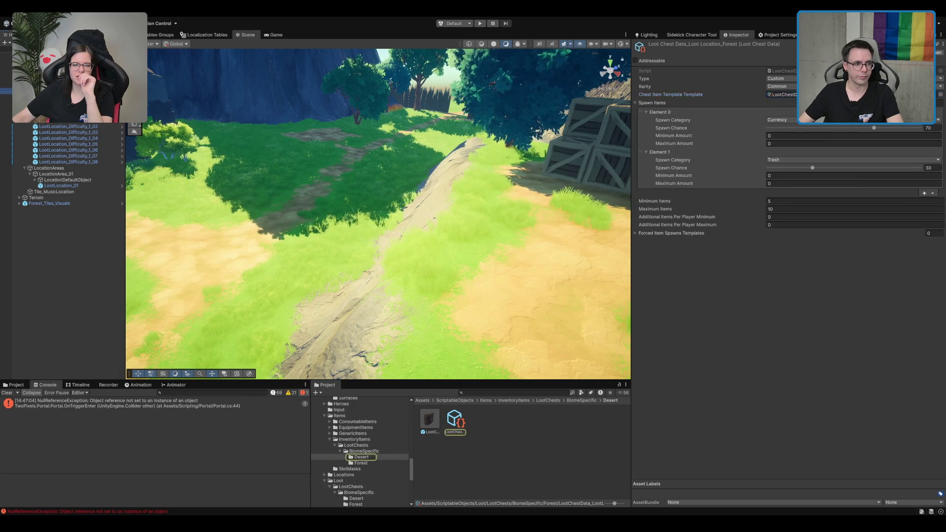
pyautogui.click(59, 92)
pyautogui.moveTo(435, 429); pyautogui.dragTo(376, 227)
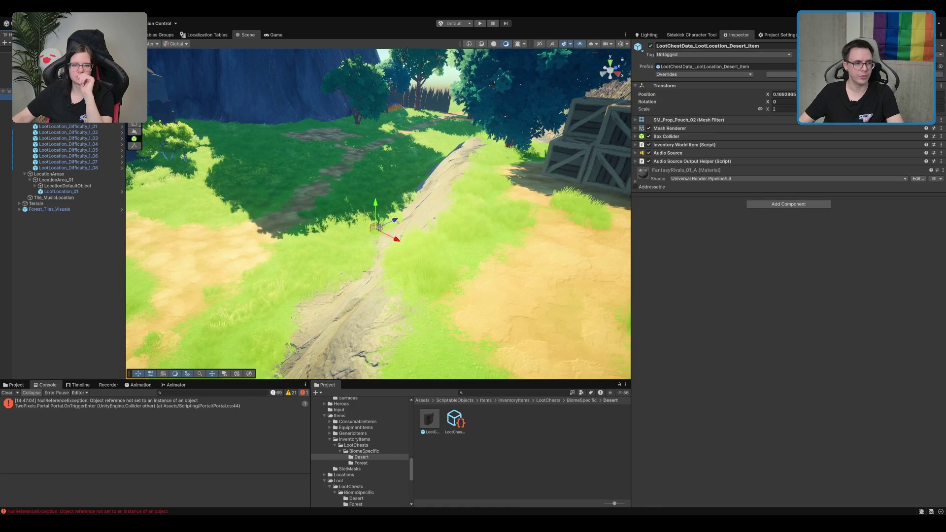
# Step: Zero the chest item's position and move SpawnPoint_01 beside the outpost crates, to X 16.79
pyautogui.scroll(-3)
pyautogui.scroll(3)
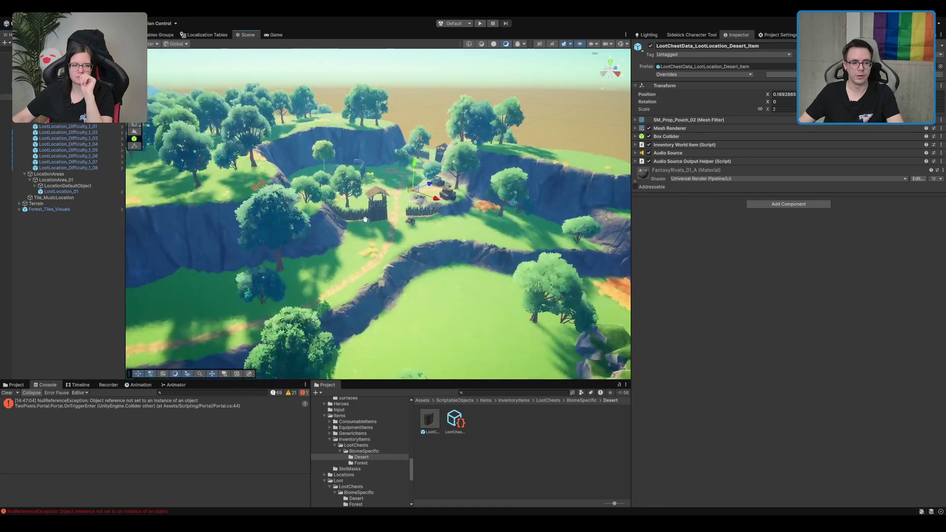
pyautogui.scroll(-3)
pyautogui.scroll(3)
pyautogui.moveTo(466, 164); pyautogui.dragTo(431, 246)
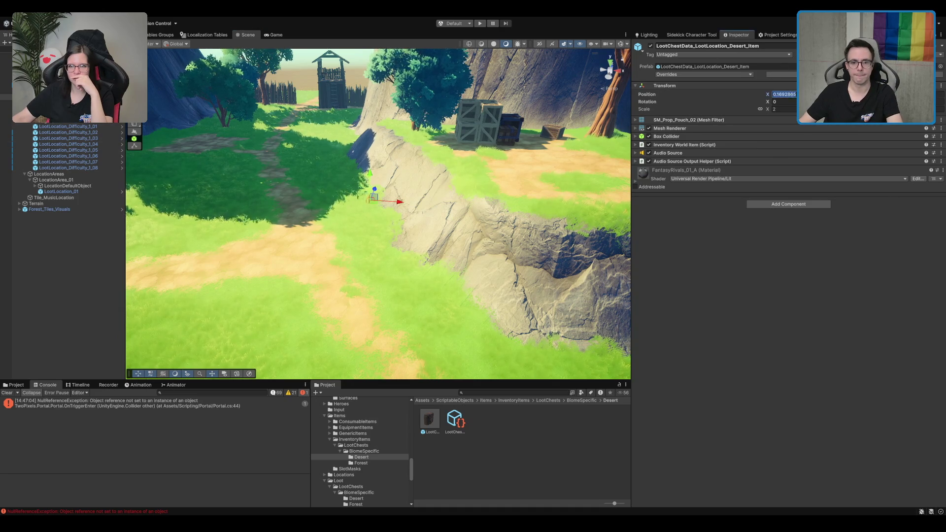
pyautogui.write('0')
pyautogui.moveTo(906, 94); pyautogui.dragTo(917, 94)
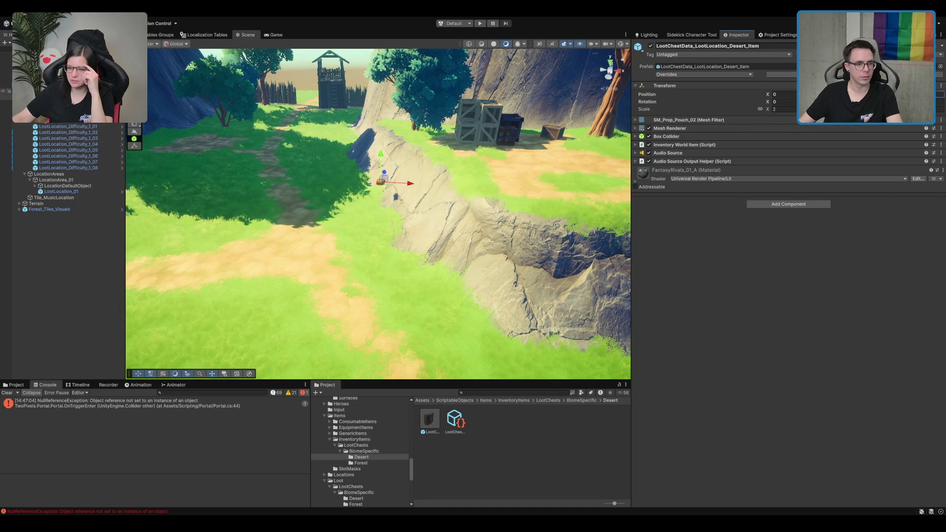
pyautogui.click(412, 179)
pyautogui.moveTo(386, 187); pyautogui.dragTo(561, 109)
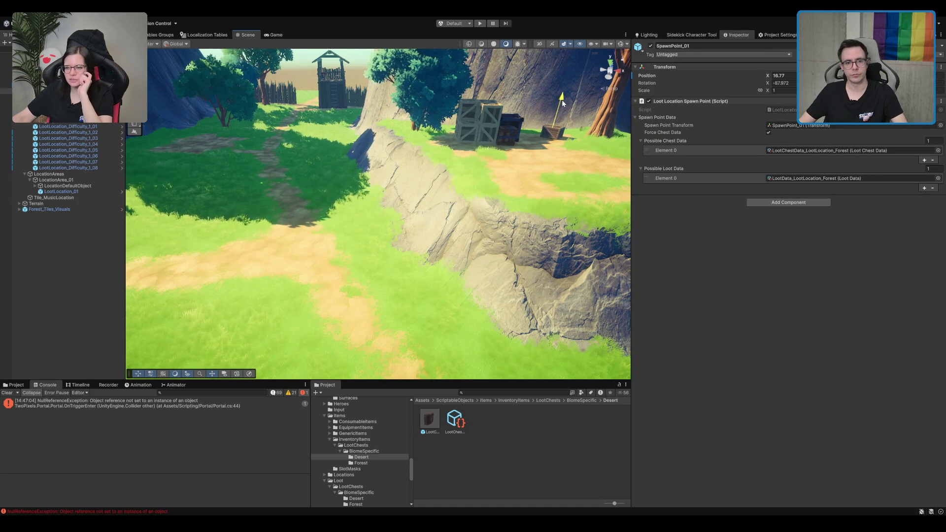
pyautogui.moveTo(458, 177); pyautogui.dragTo(469, 168)
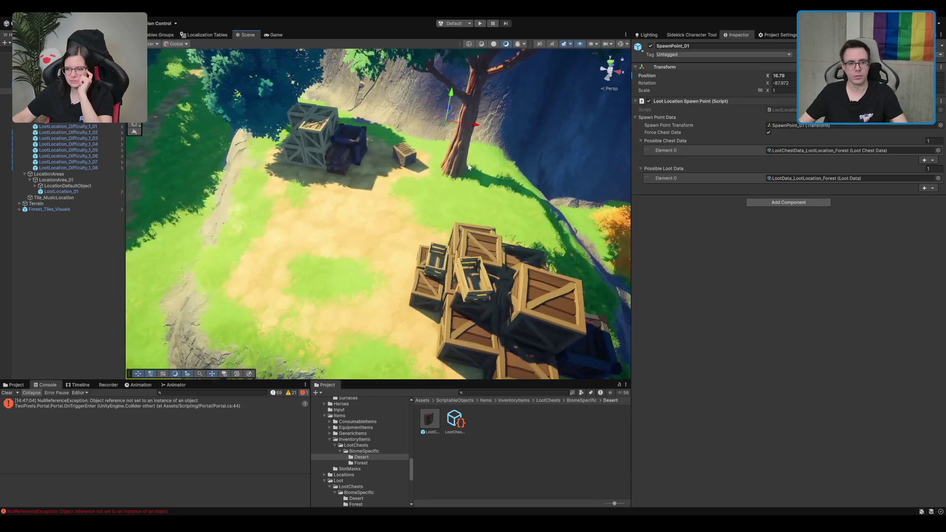
# Step: Undo the stray nudge and rotate SpawnPoint_01's pouch to a new angle on its crate
pyautogui.moveTo(406, 158); pyautogui.dragTo(408, 160)
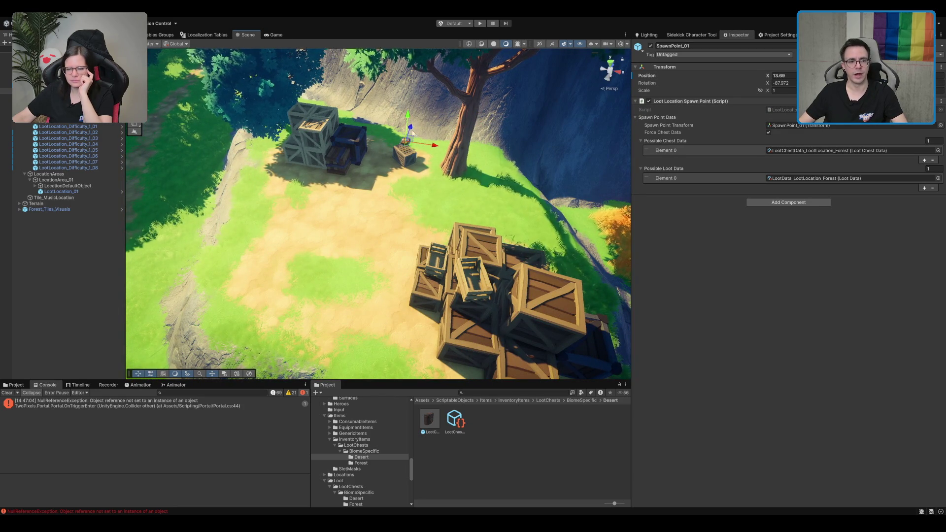
pyautogui.hotkey('ctrl', 'z')
pyautogui.press('f')
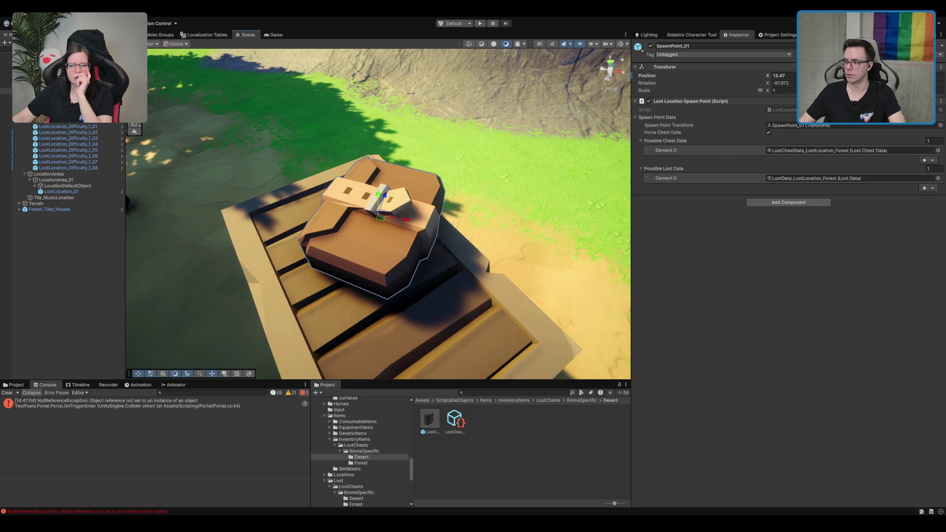
pyautogui.scroll(-3)
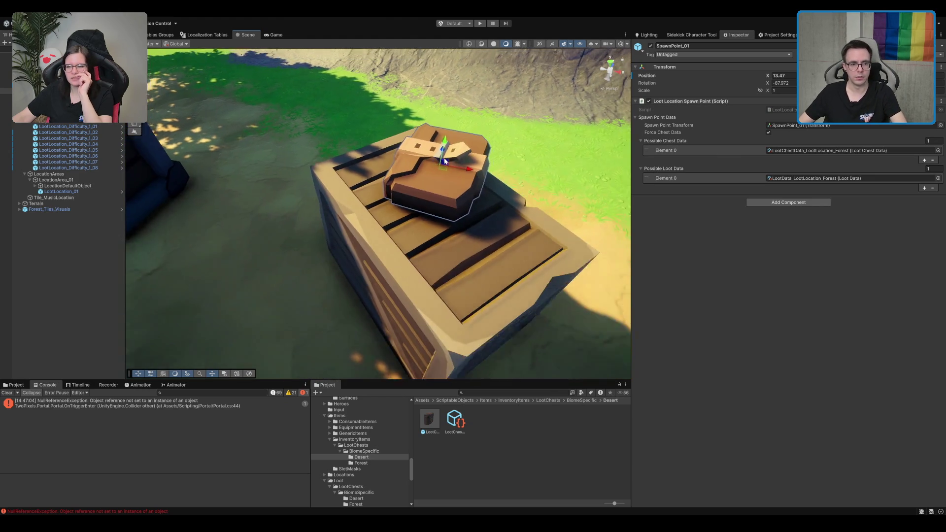
pyautogui.press('e')
pyautogui.moveTo(441, 187); pyautogui.dragTo(510, 171)
pyautogui.click(403, 184)
pyautogui.click(403, 184)
pyautogui.scroll(-3)
# Step: Move and rotate SpawnPoint_02 against the side of the grey crate stack
pyautogui.click(272, 175)
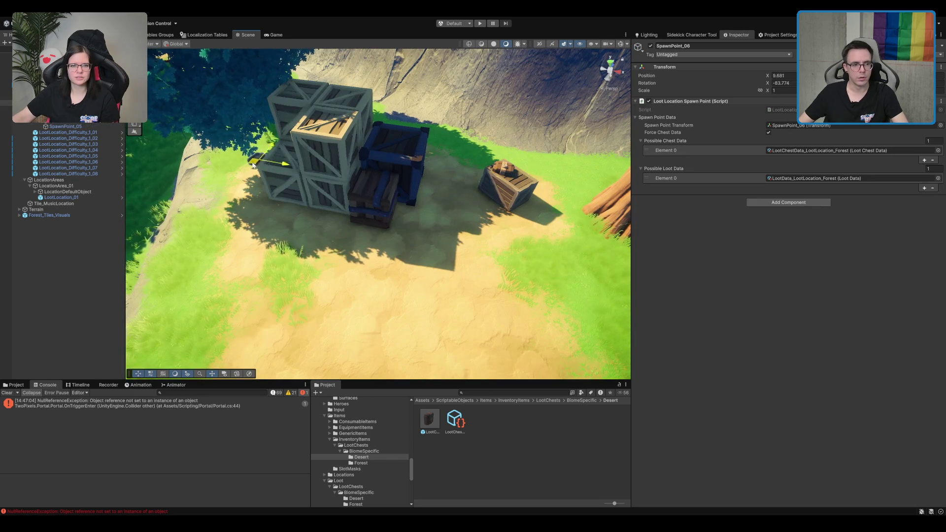
pyautogui.moveTo(271, 178); pyautogui.dragTo(276, 140)
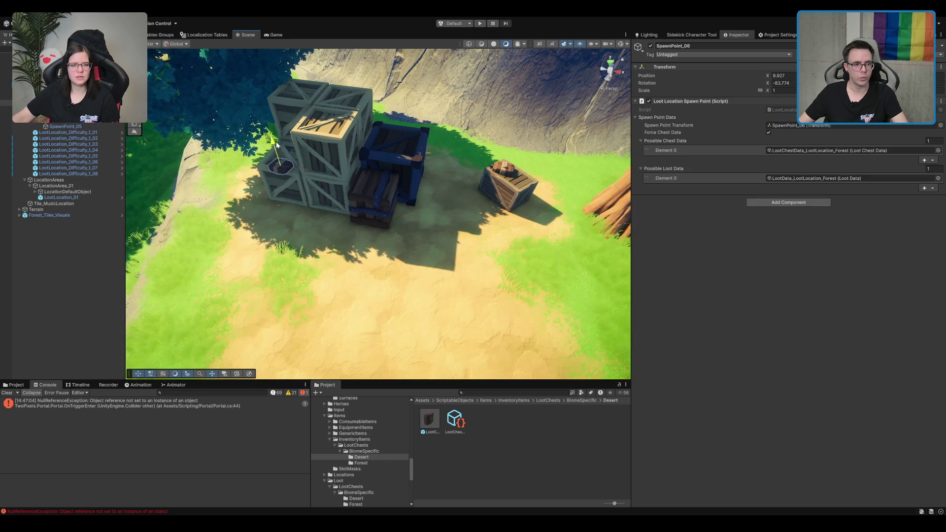
pyautogui.press('f')
pyautogui.moveTo(378, 205); pyautogui.dragTo(311, 164)
pyautogui.press('e')
pyautogui.press('w')
pyautogui.press('e')
pyautogui.scroll(-3)
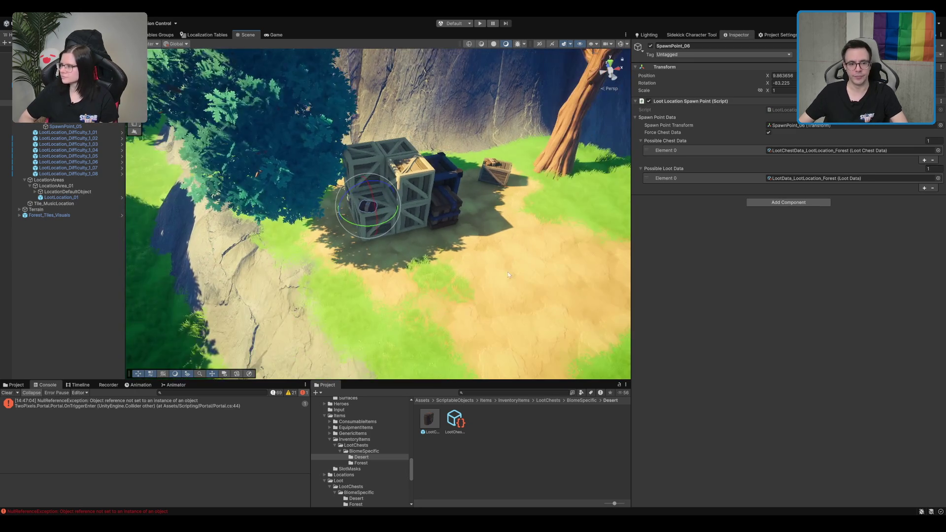
pyautogui.scroll(3)
pyautogui.moveTo(368, 200); pyautogui.dragTo(402, 156)
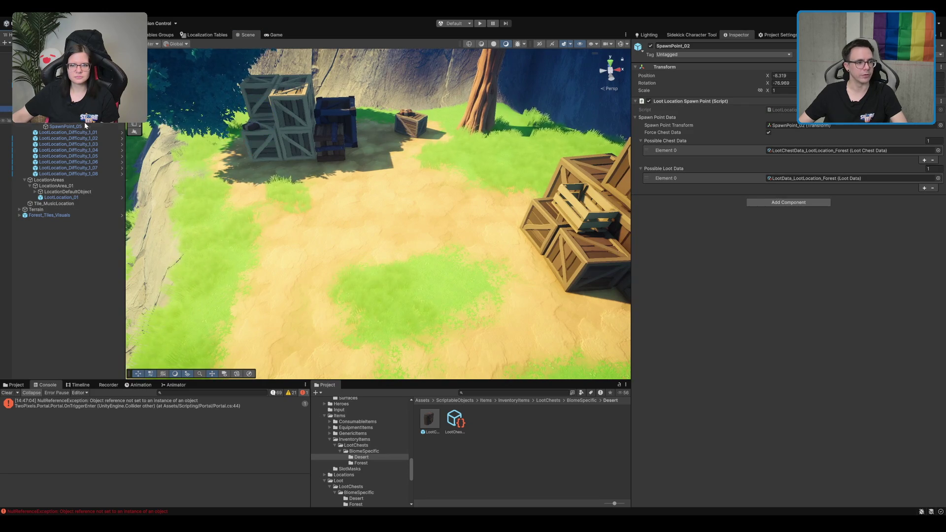
# Step: Duplicate SpawnPoint_02 as SpawnPoint_03 and settle it on top of the right crate pile
pyautogui.click(276, 138)
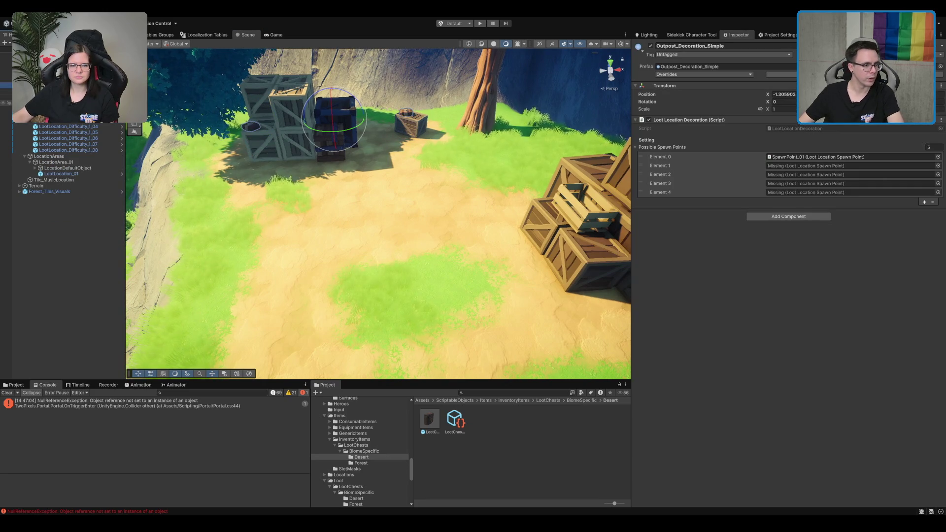
pyautogui.click(251, 127)
pyautogui.scroll(3)
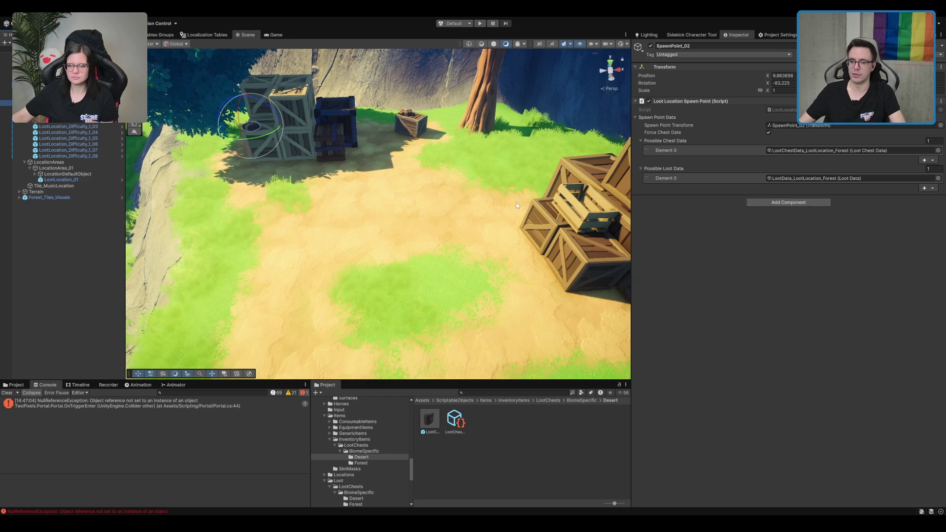
pyautogui.moveTo(516, 205); pyautogui.dragTo(493, 212)
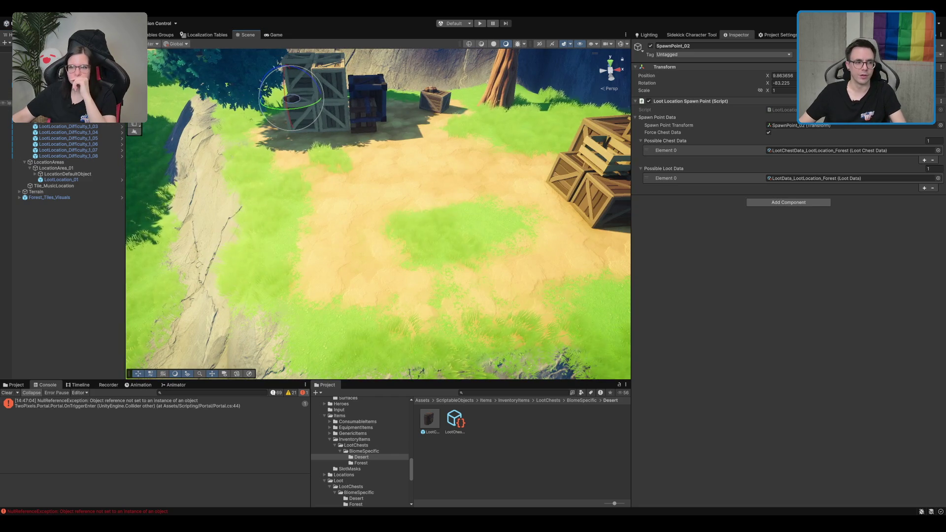
pyautogui.press('w')
pyautogui.hotkey('ctrl', 'd')
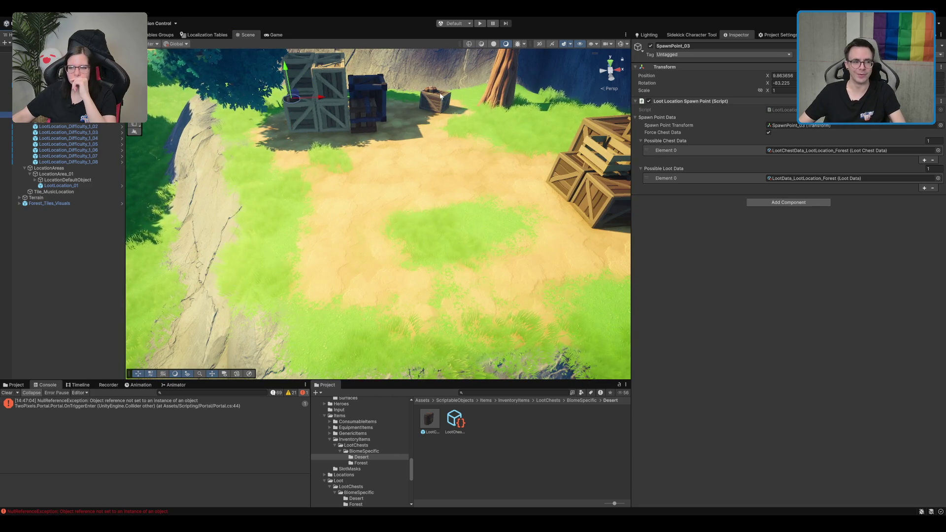
pyautogui.scroll(-3)
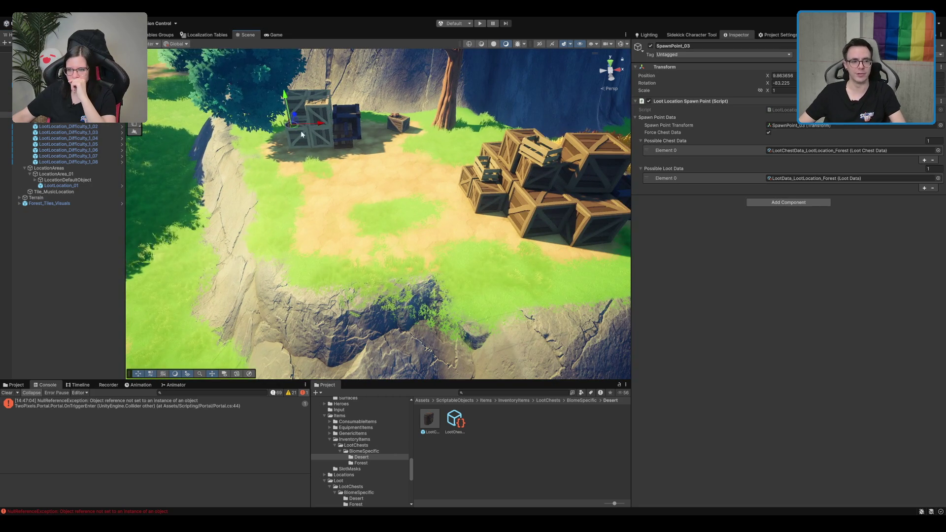
pyautogui.moveTo(296, 126); pyautogui.dragTo(494, 191)
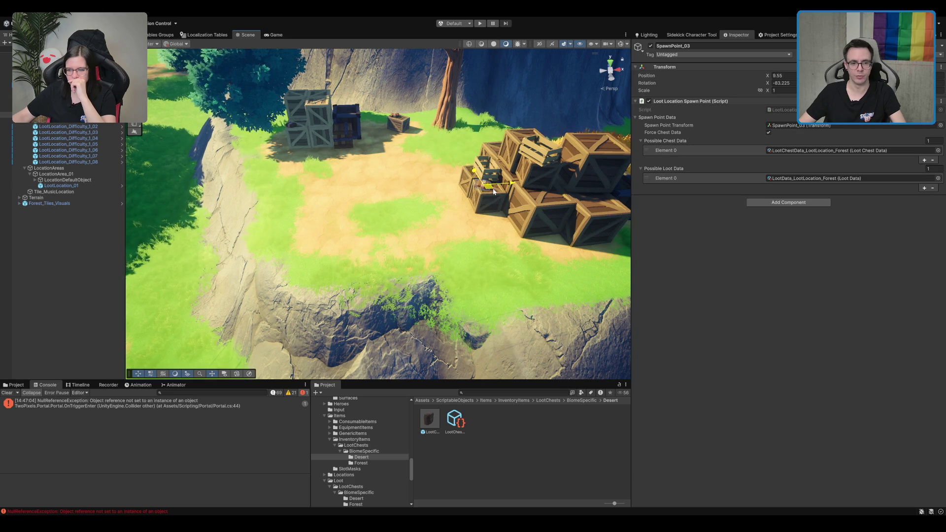
pyautogui.press('f')
pyautogui.press('e')
pyautogui.press('w')
pyautogui.moveTo(407, 185); pyautogui.dragTo(405, 200)
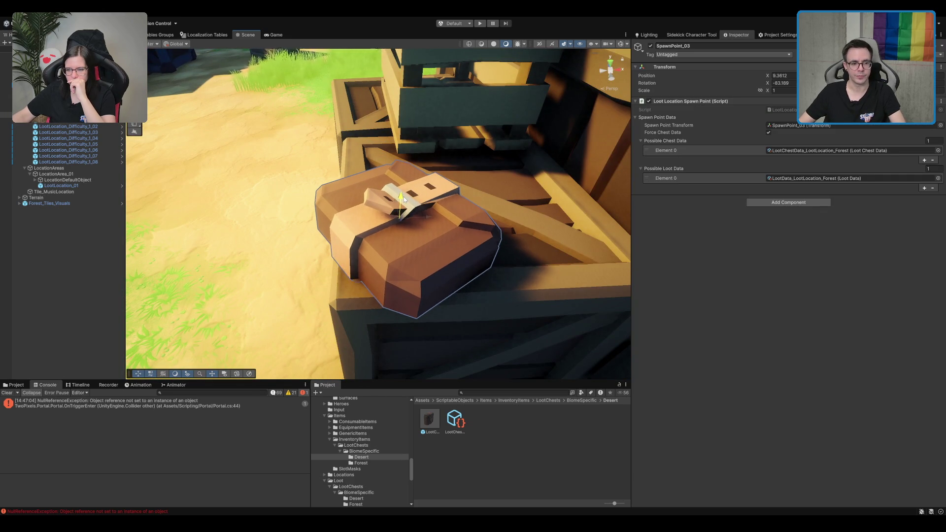
pyautogui.scroll(-3)
# Step: Move SpawnPoint_04 onto a small front crate ledge of the stack
pyautogui.click(391, 259)
pyautogui.moveTo(393, 270); pyautogui.dragTo(469, 231)
pyautogui.moveTo(362, 240); pyautogui.dragTo(383, 208)
pyautogui.press('f')
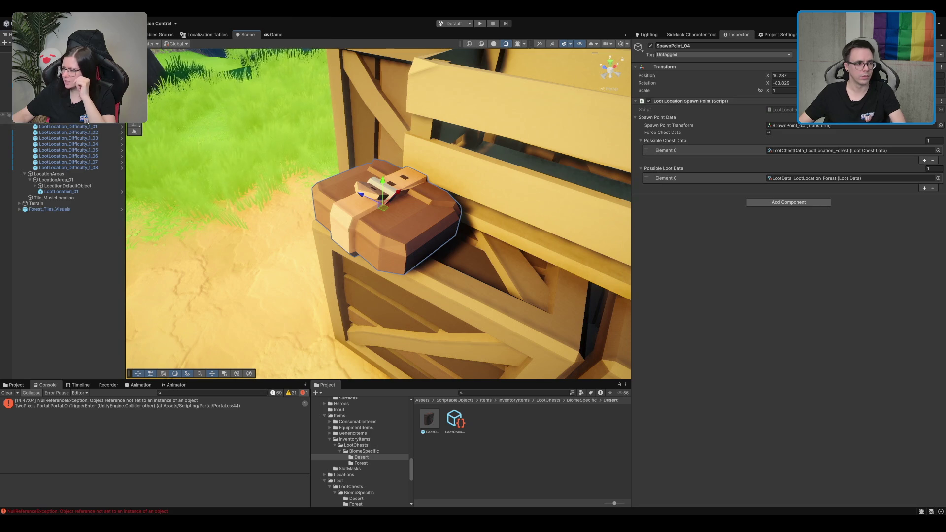
pyautogui.scroll(3)
# Step: Delete the pouch child object under SpawnPoint_04
pyautogui.click(84, 133)
pyautogui.click(91, 127)
pyautogui.click(91, 132)
pyautogui.scroll(-3)
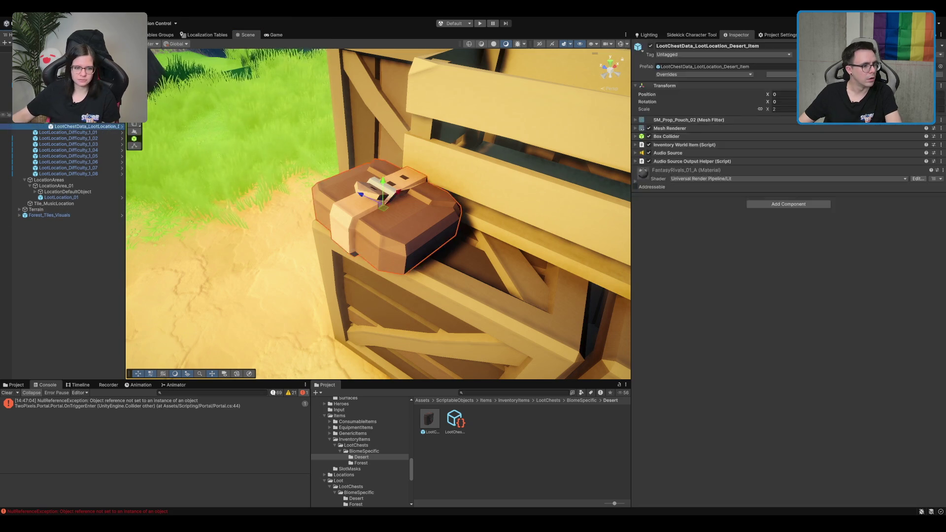
pyautogui.press('Delete')
# Step: Step Outpost_Decoration_Simple's Possible Spawn Points size through 1, 2, 3 up to 4
pyautogui.click(487, 112)
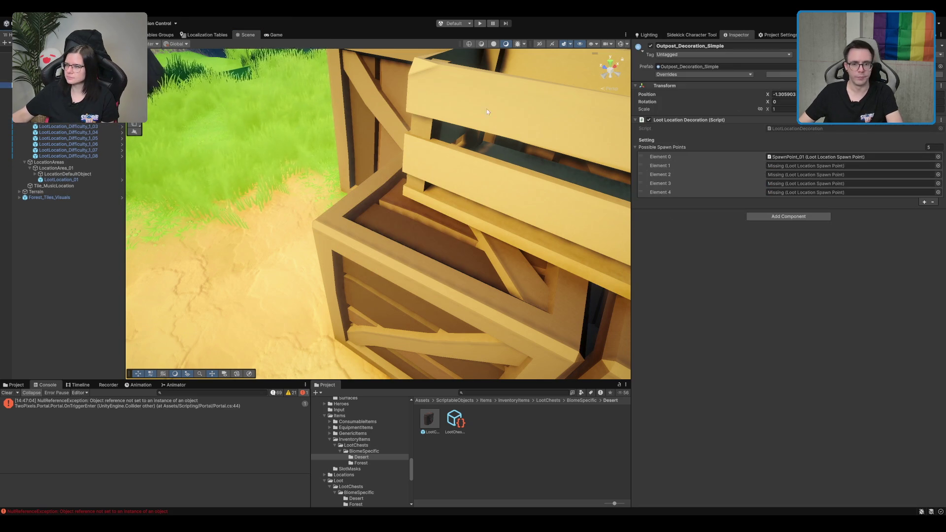
pyautogui.click(929, 147)
pyautogui.write('1')
pyautogui.press('Return')
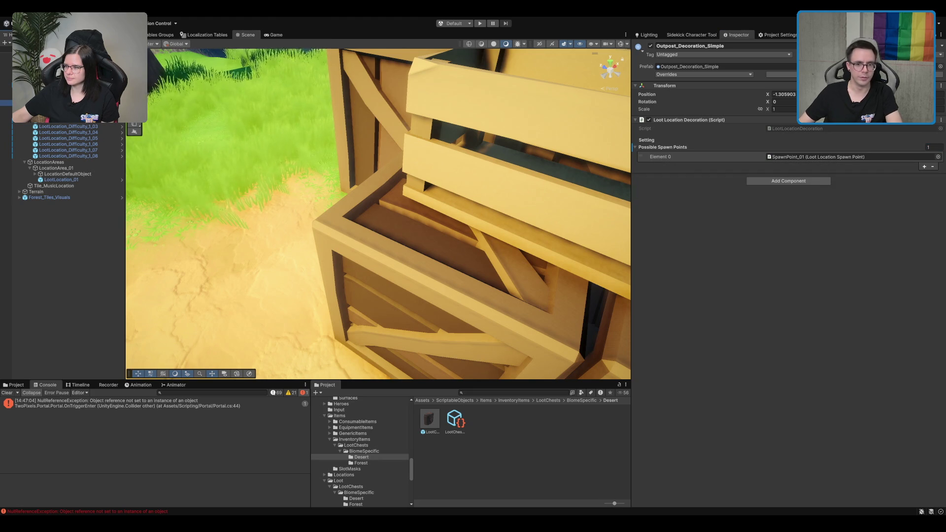
pyautogui.press('Return')
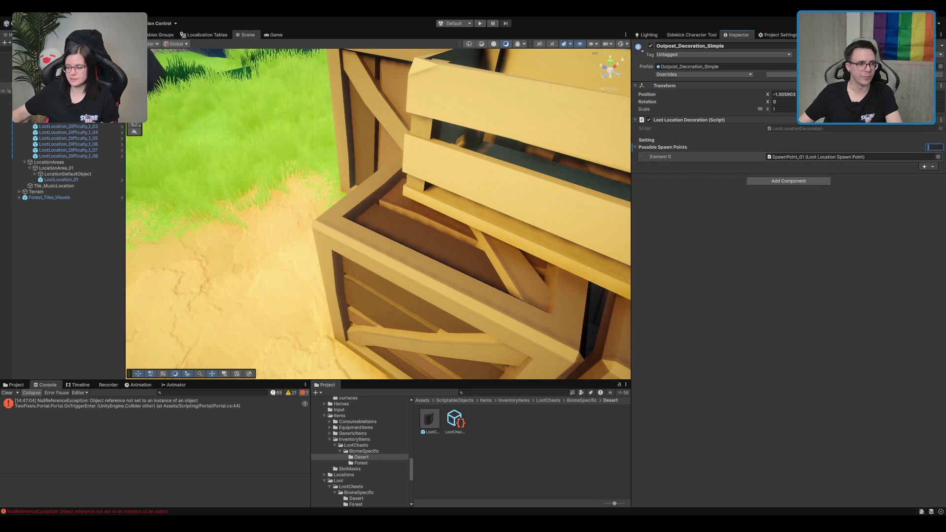
pyautogui.write('2')
pyautogui.press('Return')
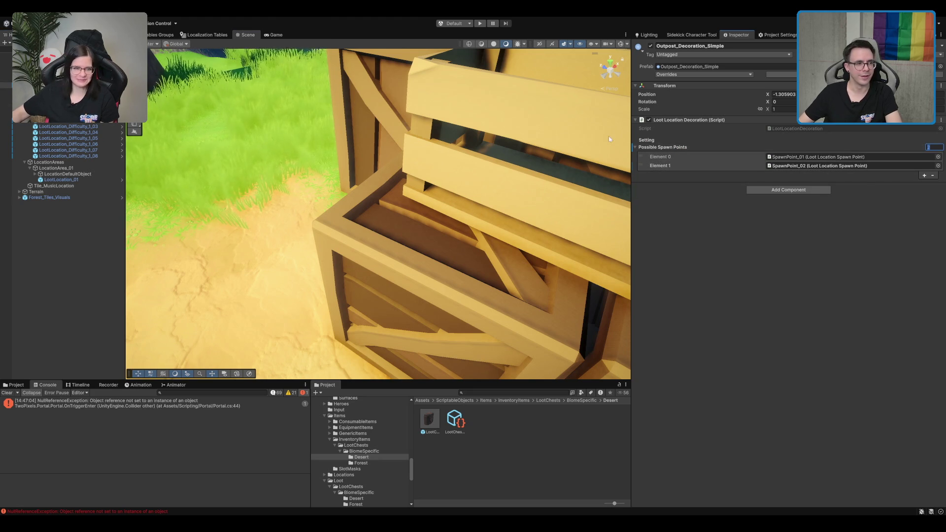
pyautogui.write('3')
pyautogui.press('Return')
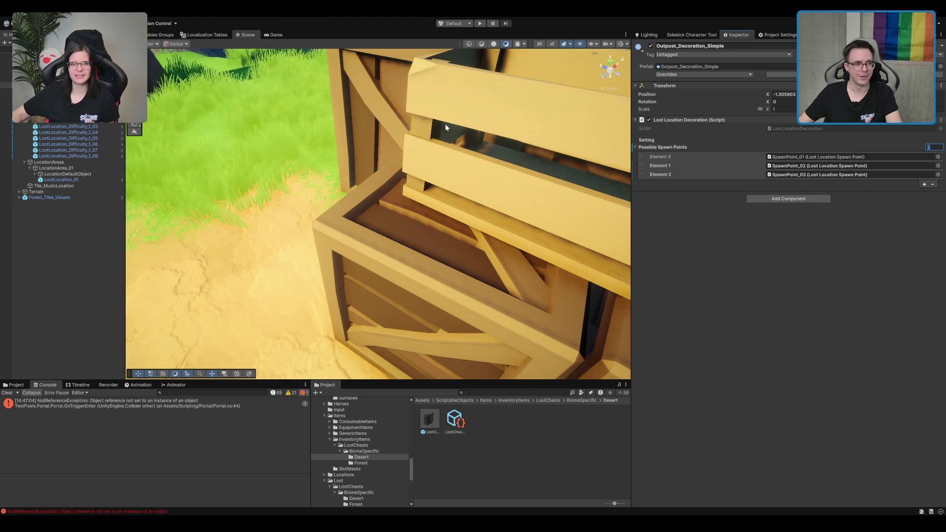
pyautogui.write('4')
pyautogui.press('Return')
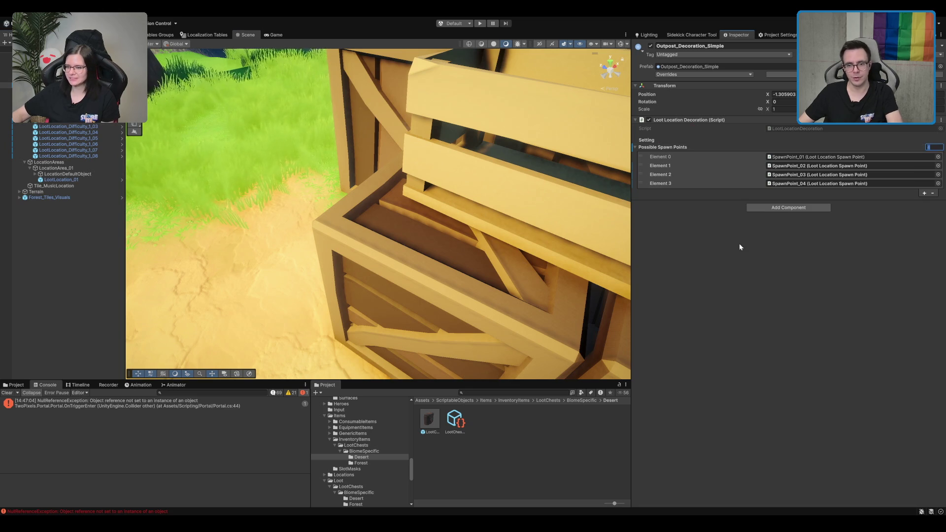
pyautogui.scroll(-3)
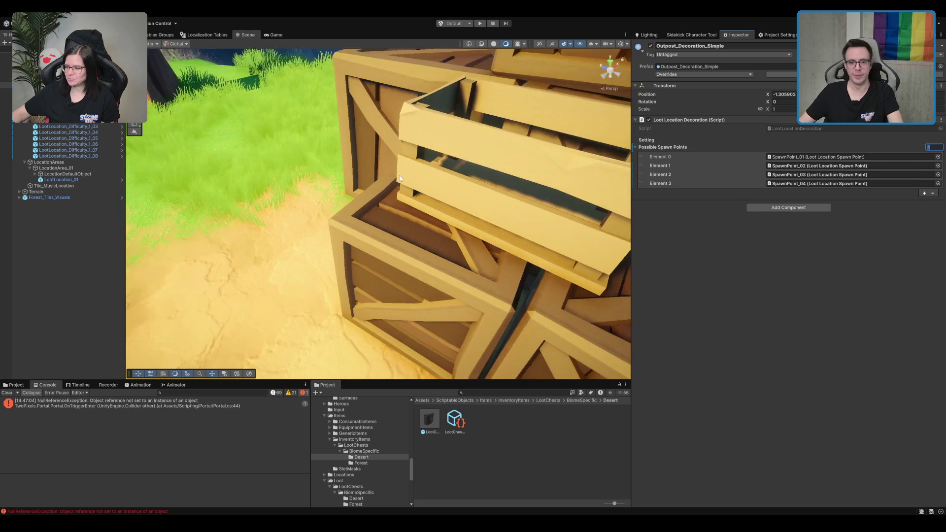
# Step: Orbit the Scene view around the crate pile to face the left crates and tree
pyautogui.scroll(-3)
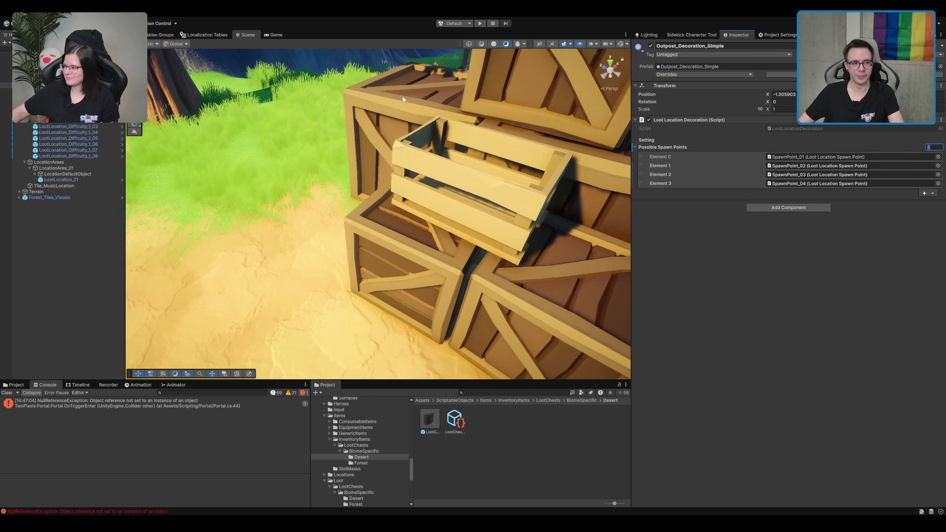
pyautogui.scroll(-3)
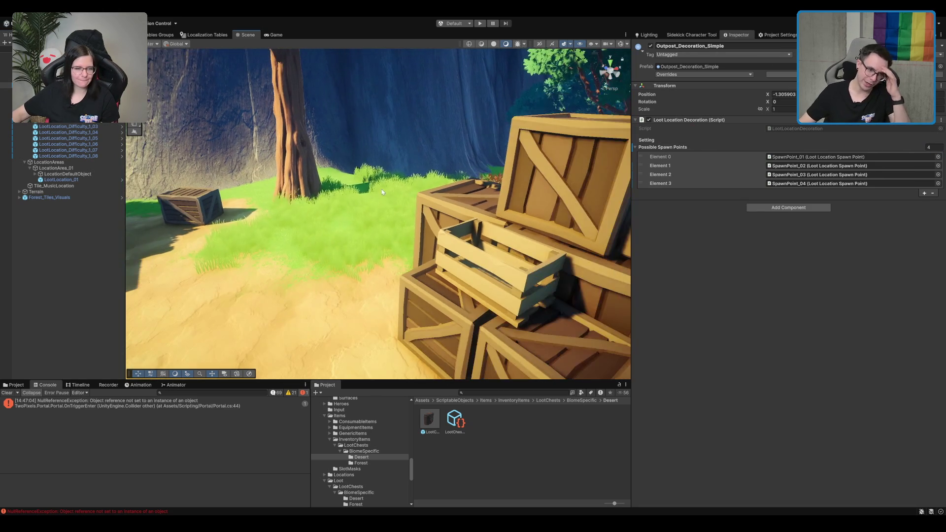
pyautogui.scroll(-3)
pyautogui.moveTo(533, 223); pyautogui.dragTo(368, 217)
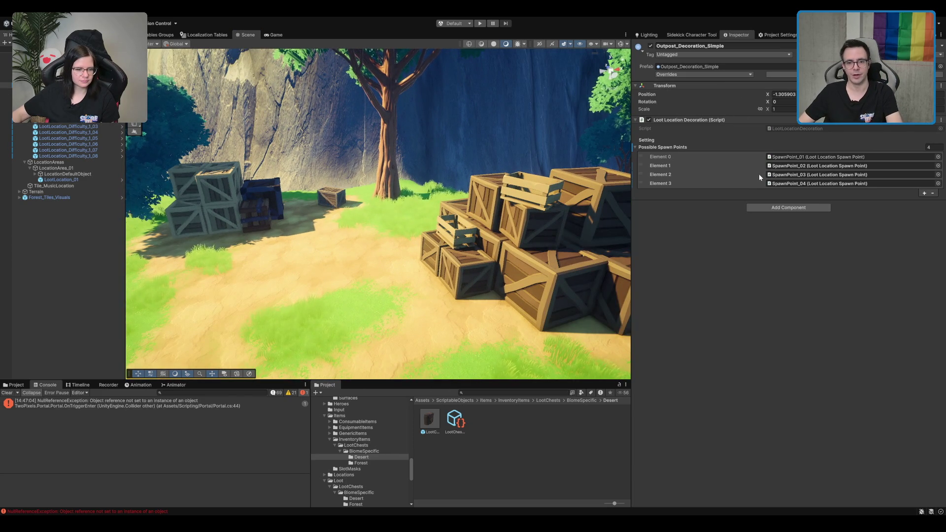
pyautogui.moveTo(464, 148); pyautogui.dragTo(454, 126)
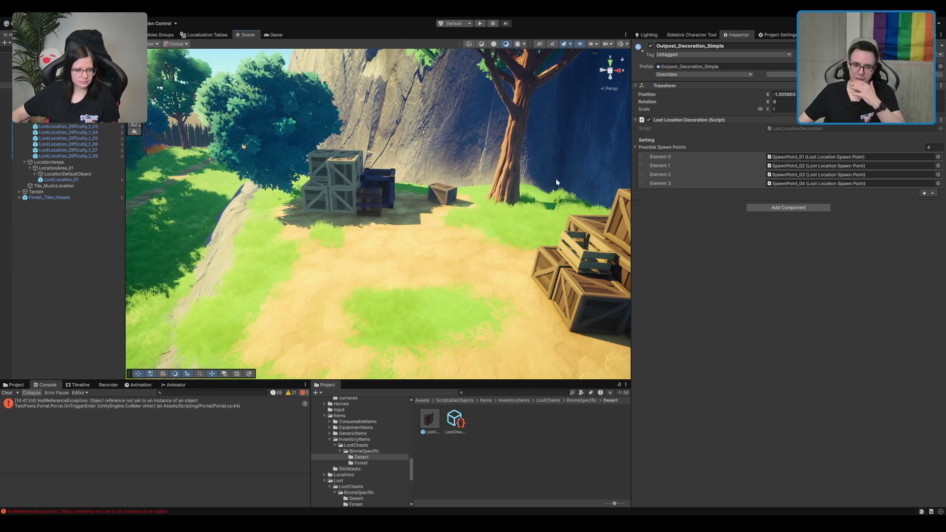
pyautogui.scroll(-3)
pyautogui.scroll(-3)
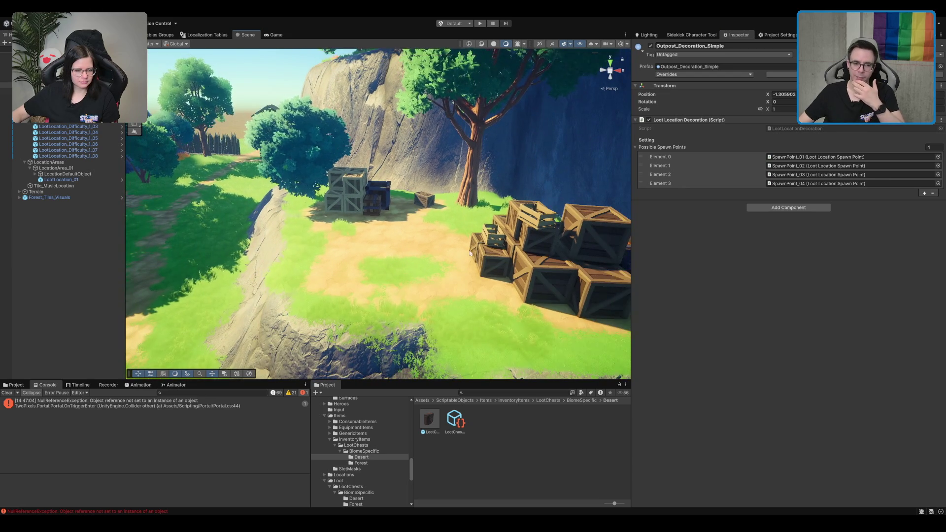
pyautogui.scroll(3)
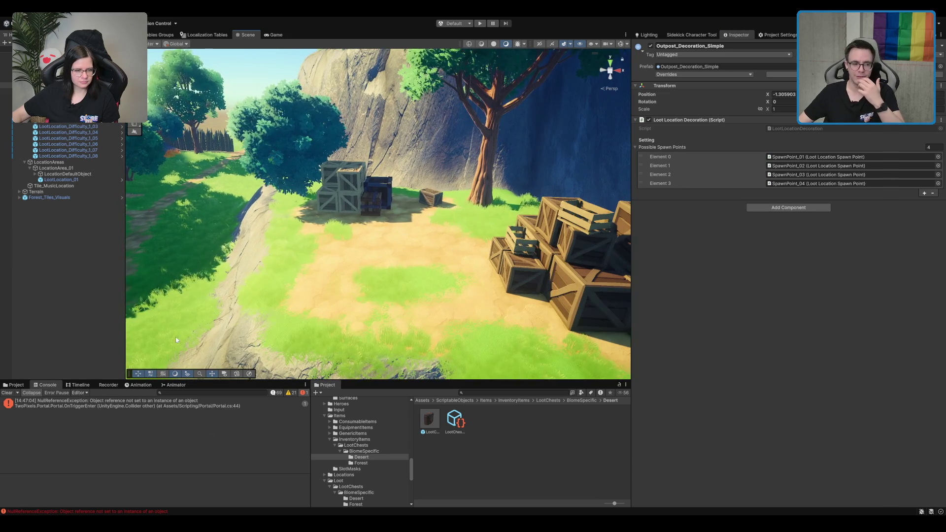
# Step: Inspect the null reference error, then clear all Console messages
pyautogui.click(29, 403)
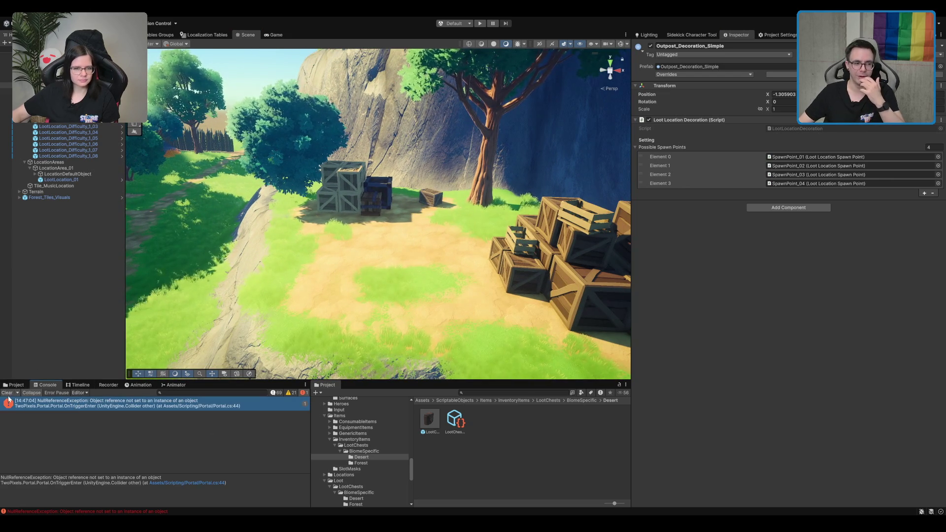
pyautogui.click(7, 393)
pyautogui.scroll(3)
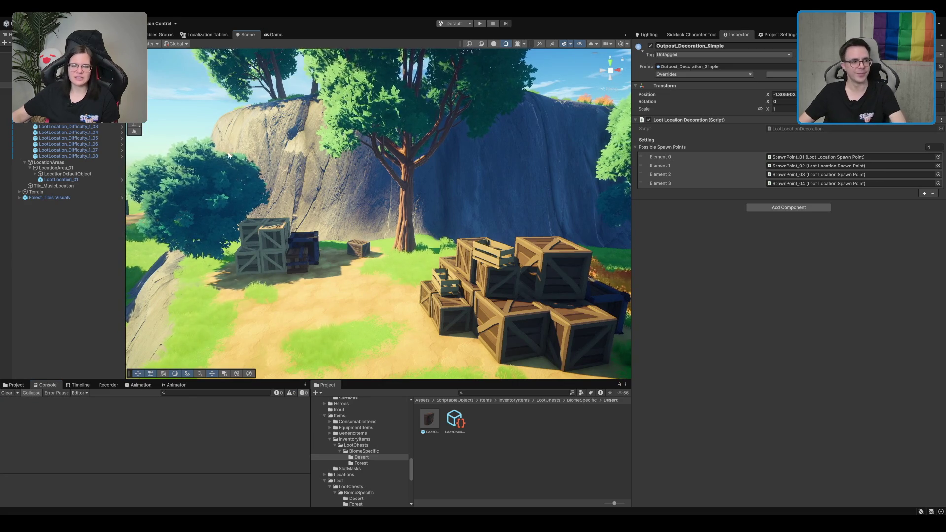
pyautogui.scroll(-3)
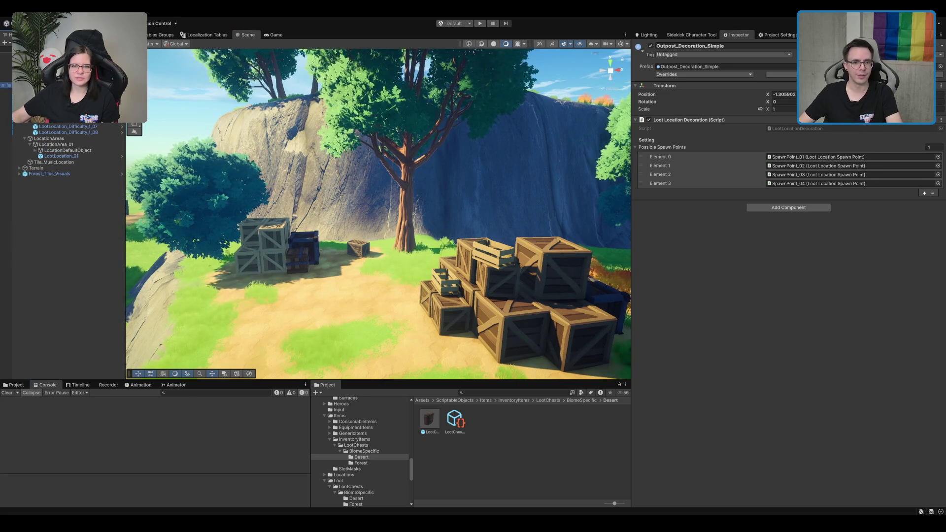
# Step: Select LootLocation_Outpost_01 in the Hierarchy to review its settings
pyautogui.press('Up')
pyautogui.press('Up')
pyautogui.press('Up')
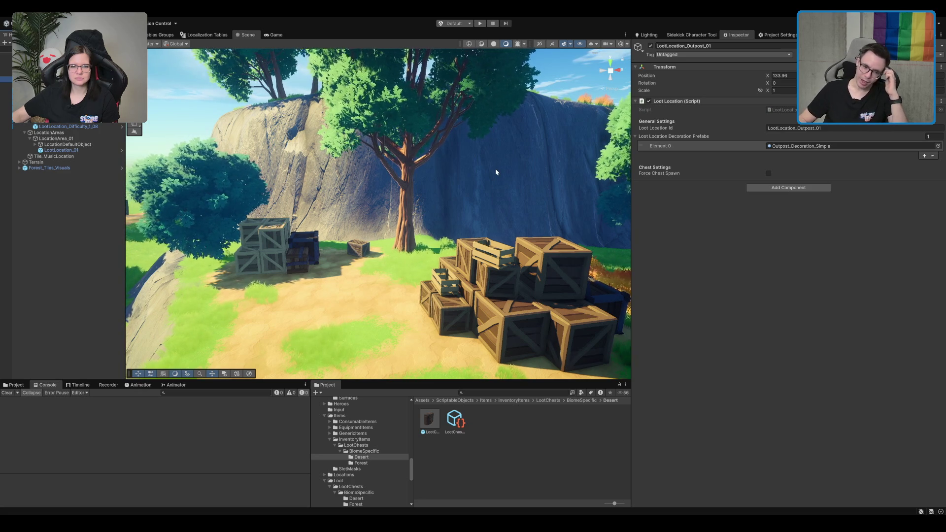
pyautogui.scroll(3)
pyautogui.scroll(-3)
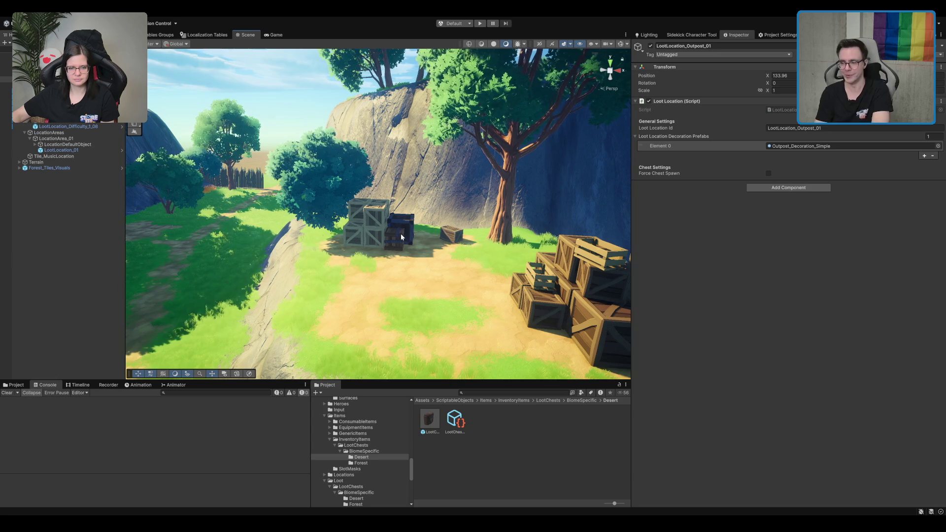
pyautogui.scroll(-3)
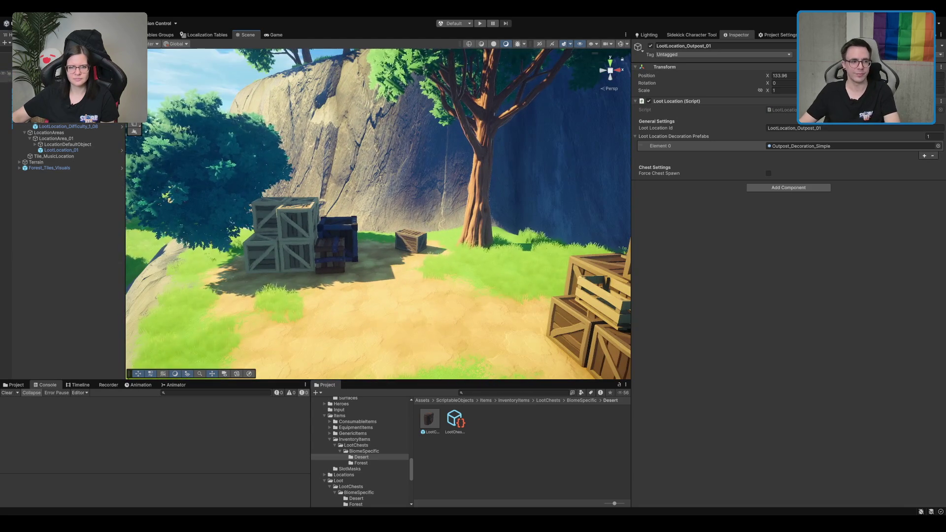
pyautogui.scroll(3)
# Step: Compare LootLocation_Mineshaft_02's decoration, then select and frame LootLocation_Outpost_01 in the Scene view
pyautogui.click(69, 73)
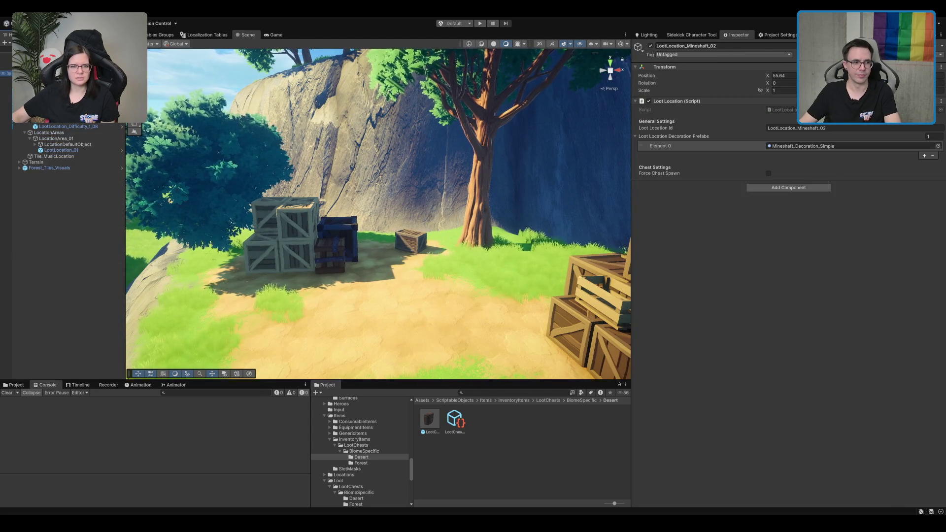
pyautogui.click(69, 79)
pyautogui.click(69, 72)
pyautogui.click(69, 79)
pyautogui.click(69, 73)
pyautogui.click(69, 97)
pyautogui.press('f')
pyautogui.scroll(-3)
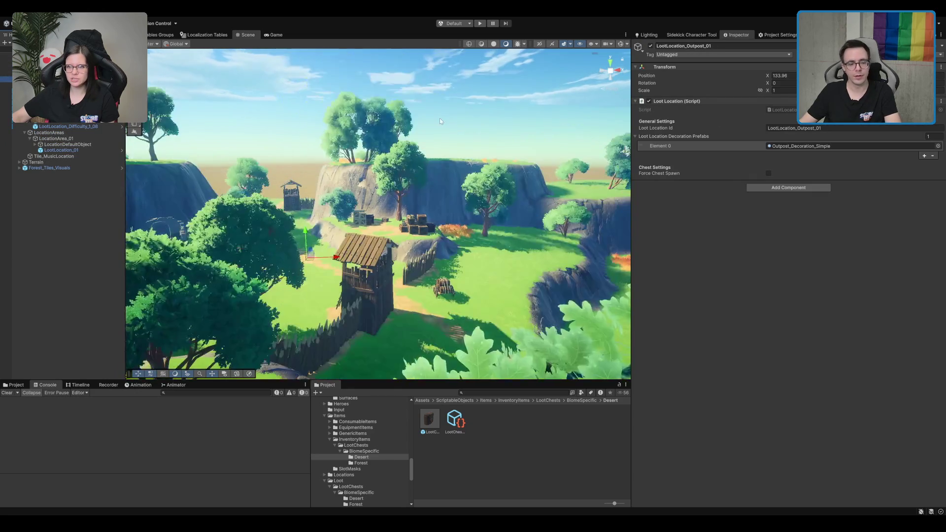
pyautogui.scroll(3)
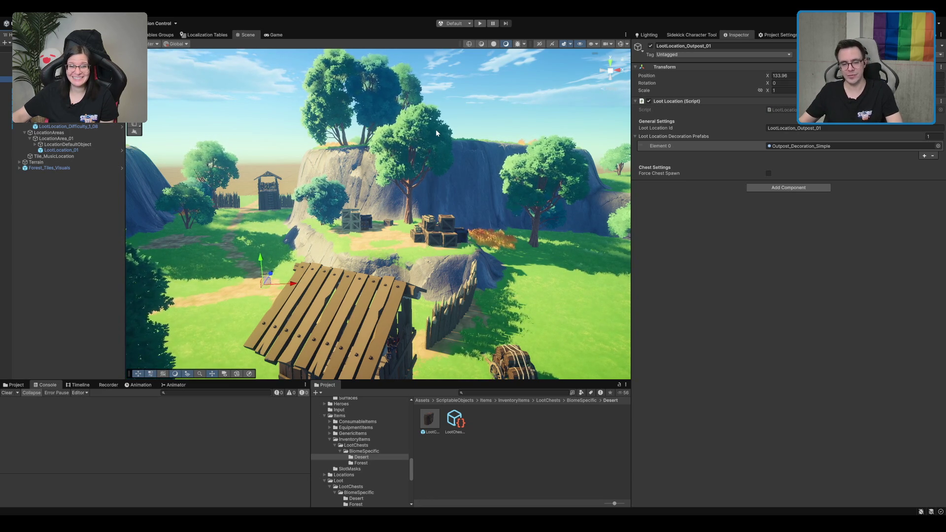
pyautogui.moveTo(430, 90); pyautogui.dragTo(481, 188)
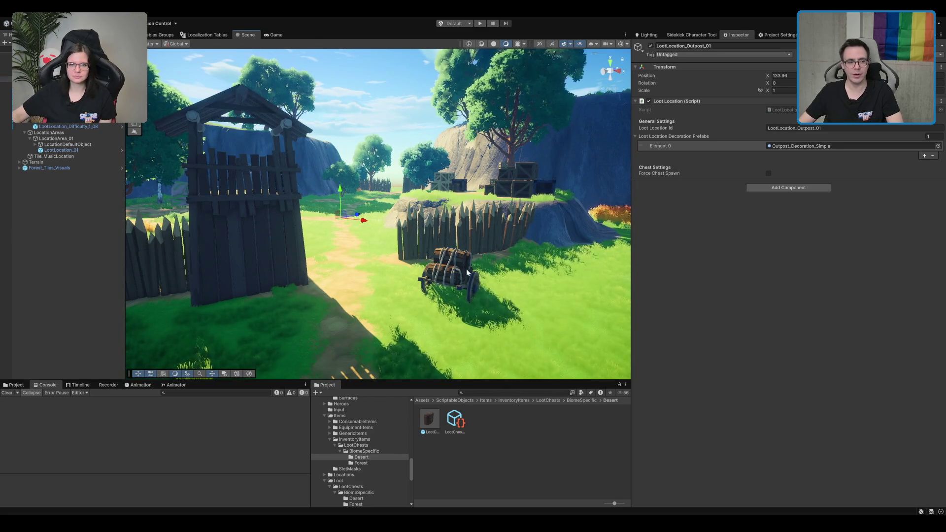
pyautogui.moveTo(512, 232); pyautogui.dragTo(491, 228)
pyautogui.scroll(3)
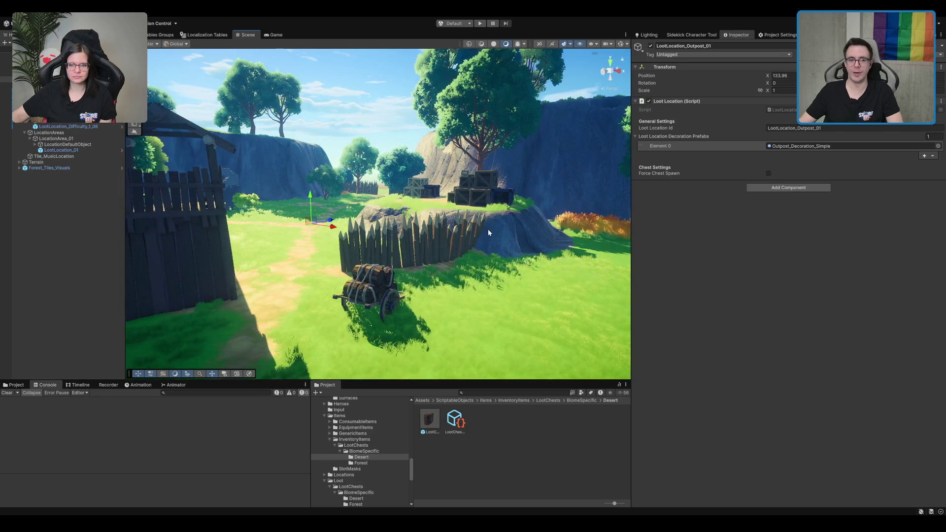
pyautogui.moveTo(383, 240); pyautogui.dragTo(467, 235)
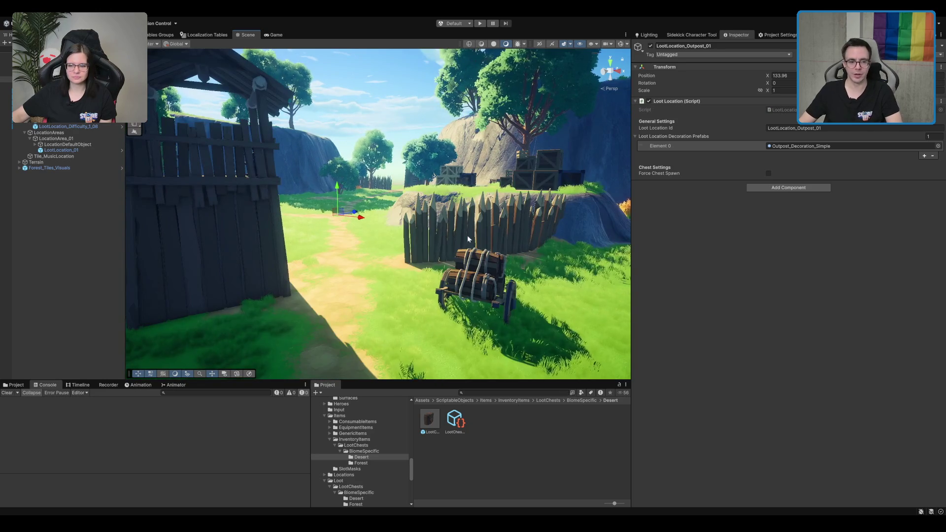
pyautogui.scroll(-3)
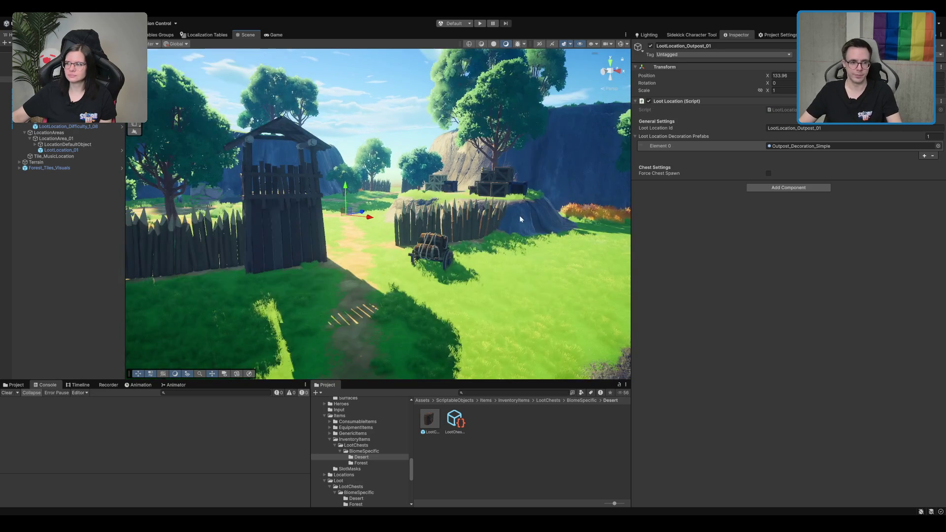
pyautogui.moveTo(519, 215); pyautogui.dragTo(481, 204)
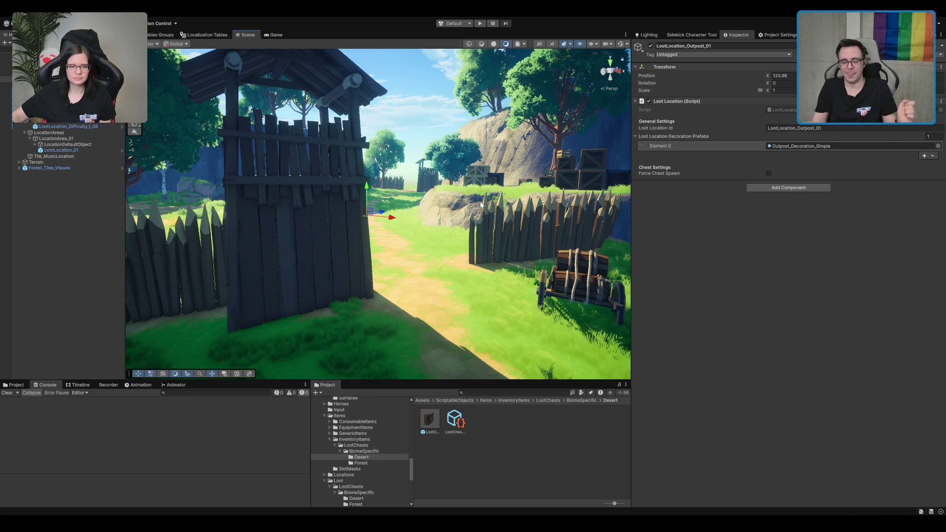
pyautogui.moveTo(482, 204); pyautogui.dragTo(440, 200)
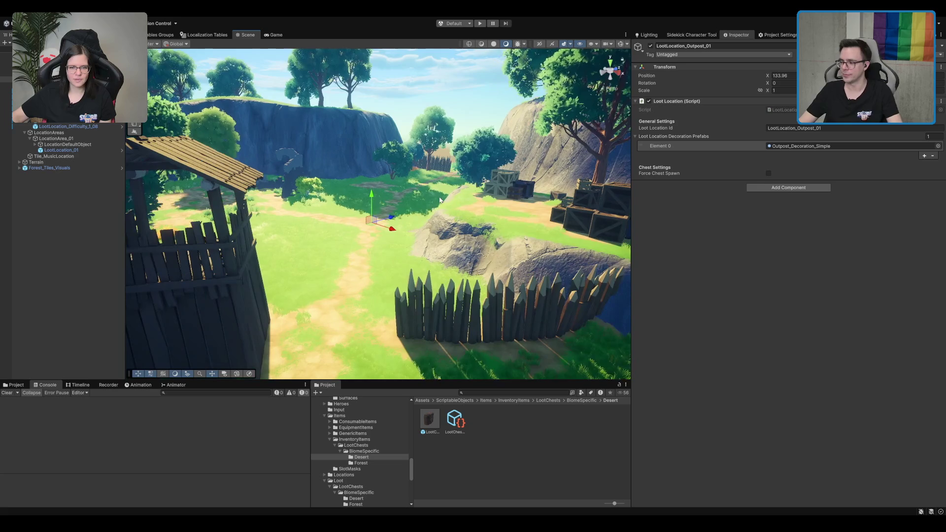
pyautogui.moveTo(537, 229); pyautogui.dragTo(515, 221)
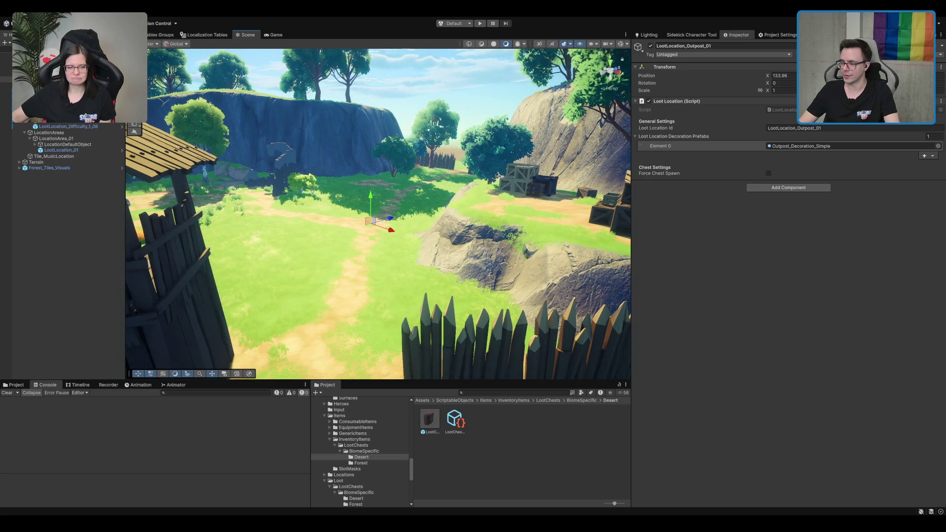
pyautogui.moveTo(312, 207); pyautogui.dragTo(455, 256)
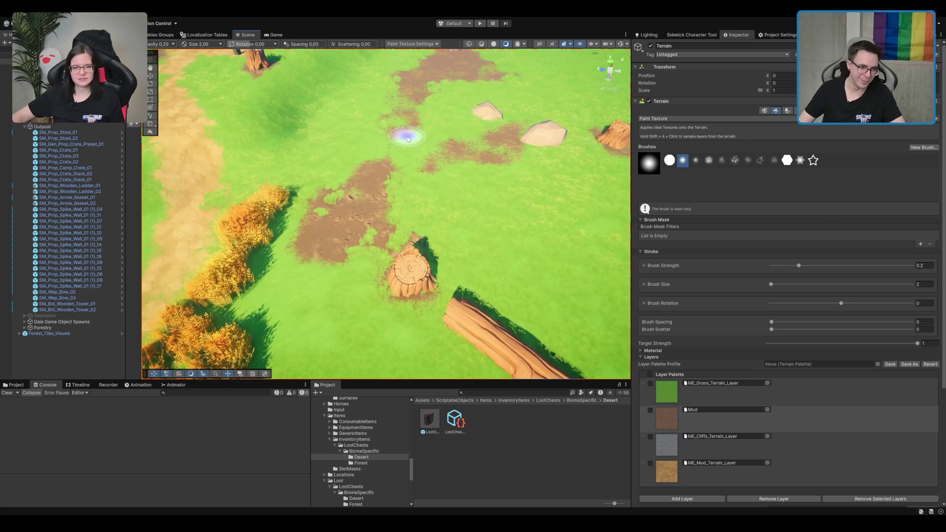
# Step: Paint a mud path and several mud patches across the grass around the stump and fallen log
pyautogui.moveTo(284, 306); pyautogui.dragTo(399, 193)
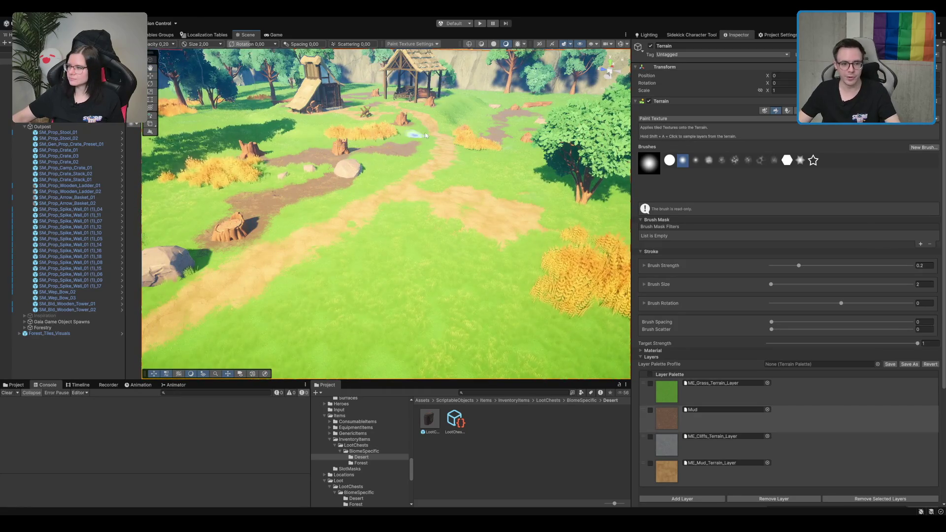
pyautogui.scroll(3)
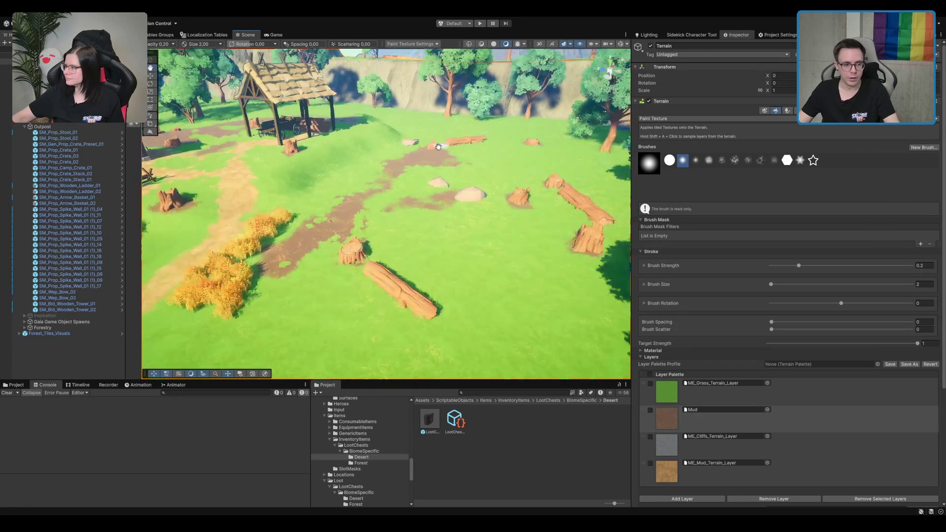
pyautogui.scroll(3)
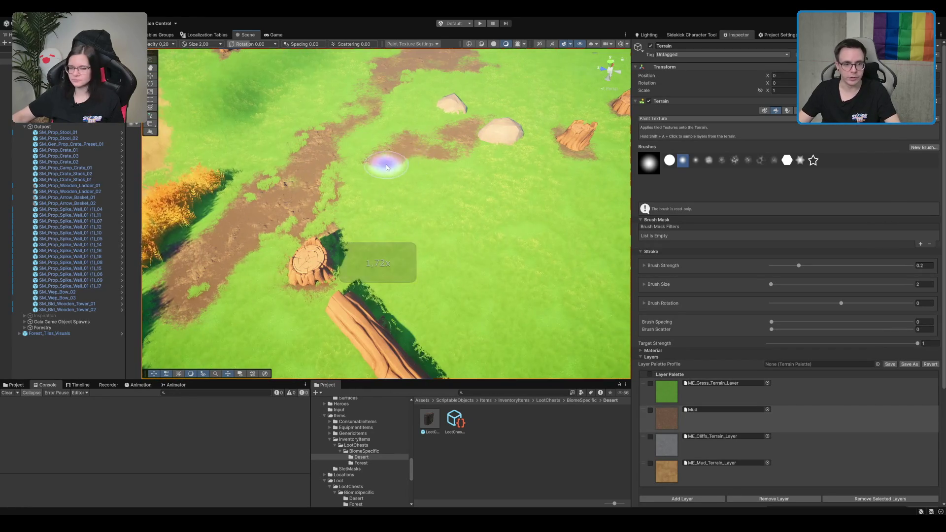
pyautogui.moveTo(422, 243); pyautogui.dragTo(378, 230)
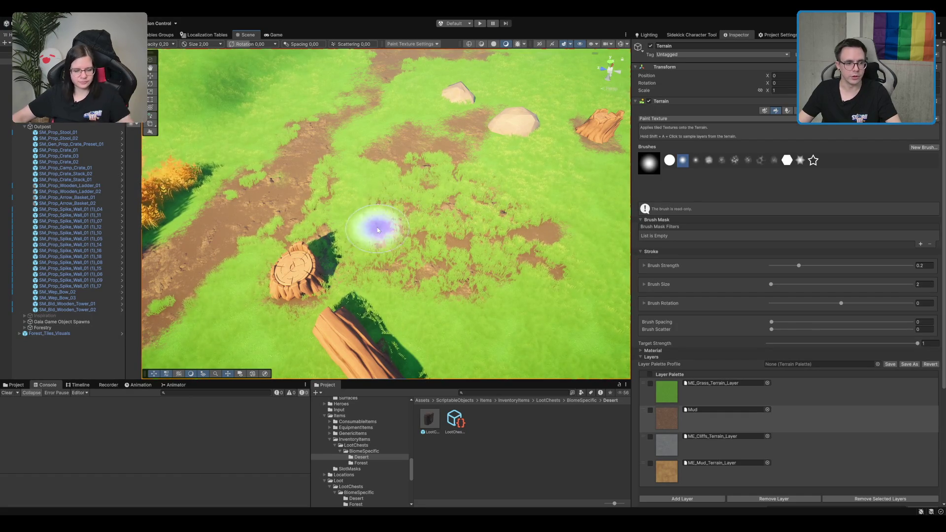
pyautogui.scroll(-3)
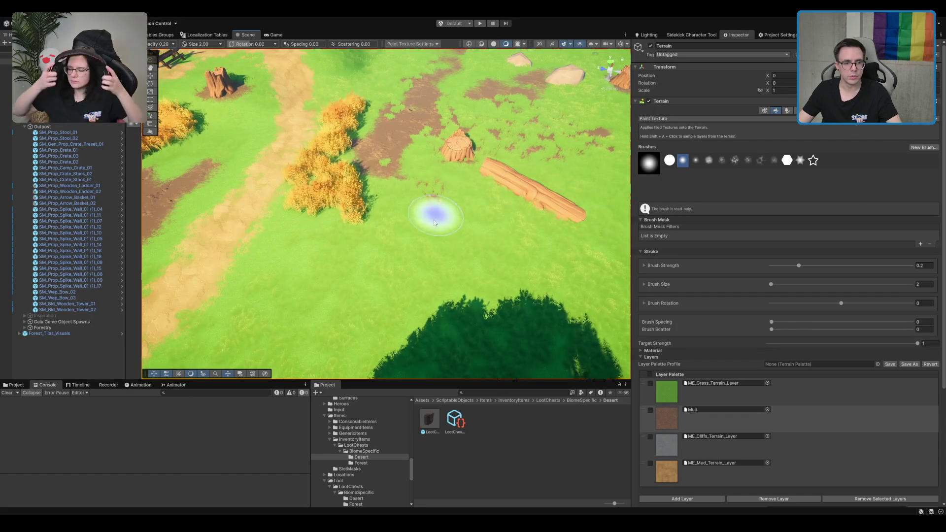
pyautogui.moveTo(467, 184); pyautogui.dragTo(413, 243)
pyautogui.scroll(-3)
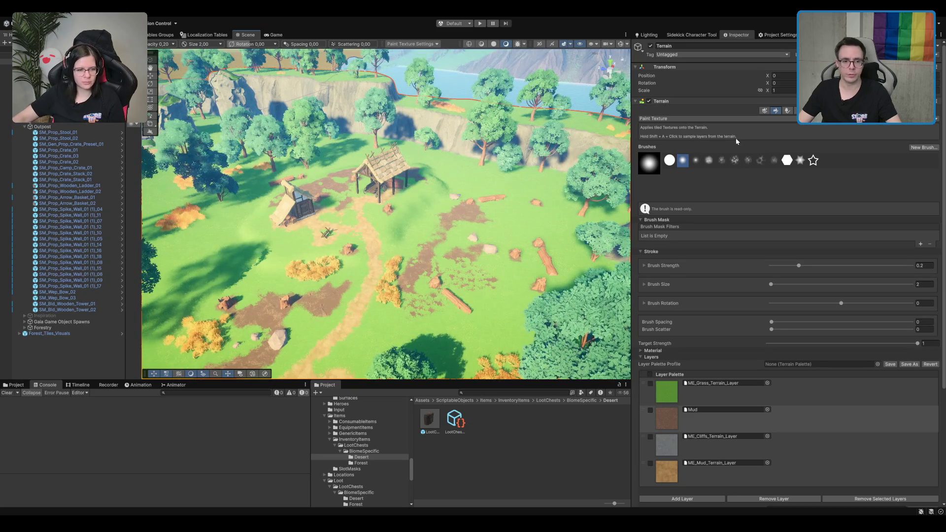
pyautogui.click(799, 111)
# Step: Erase grass detail tufts from the dirt beside the fallen log, then reframe the view over the outpost
pyautogui.scroll(3)
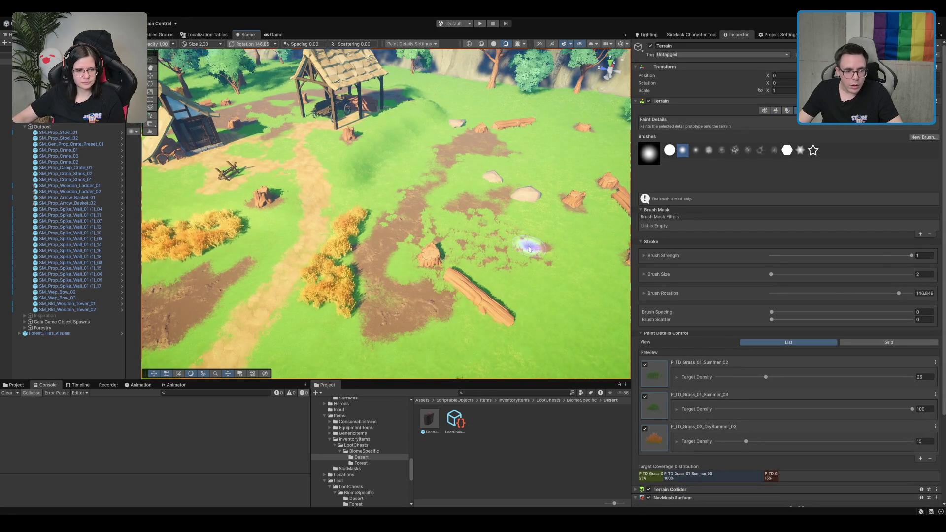
pyautogui.scroll(3)
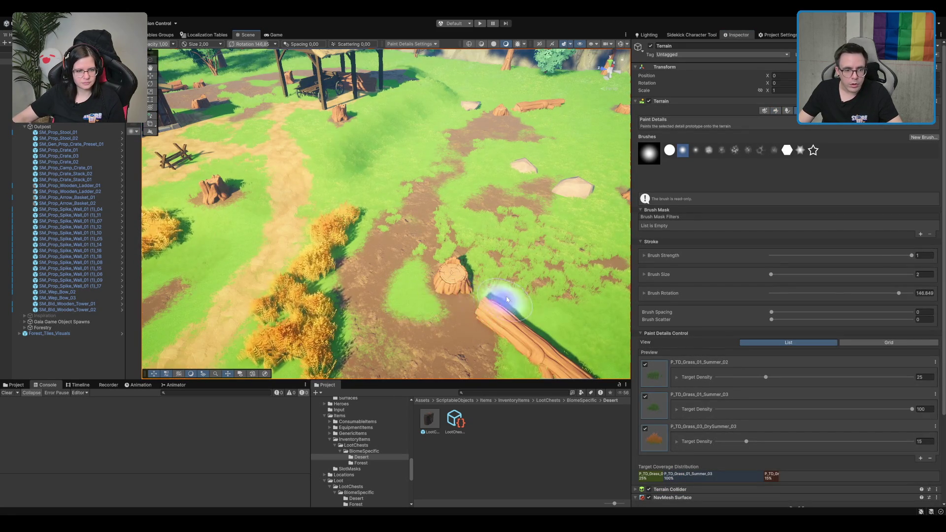
pyautogui.moveTo(507, 299); pyautogui.dragTo(491, 262)
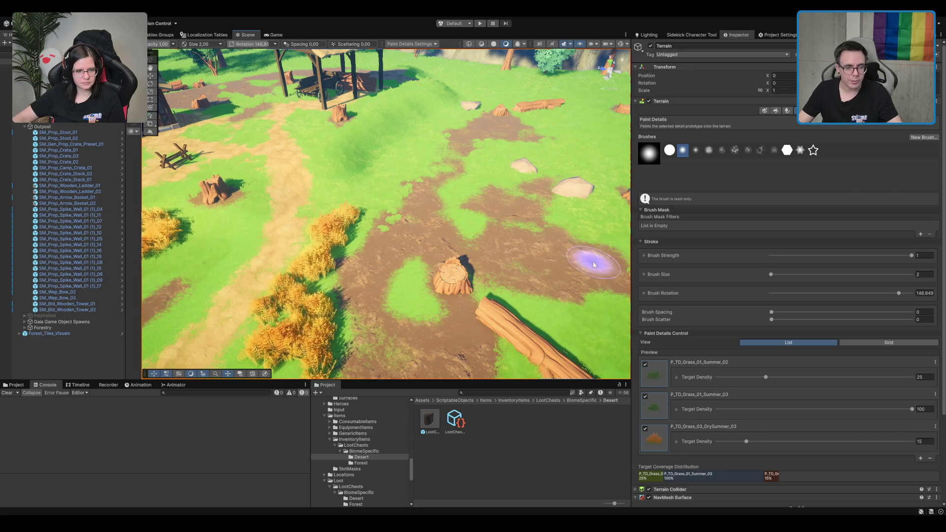
pyautogui.scroll(-3)
pyautogui.scroll(3)
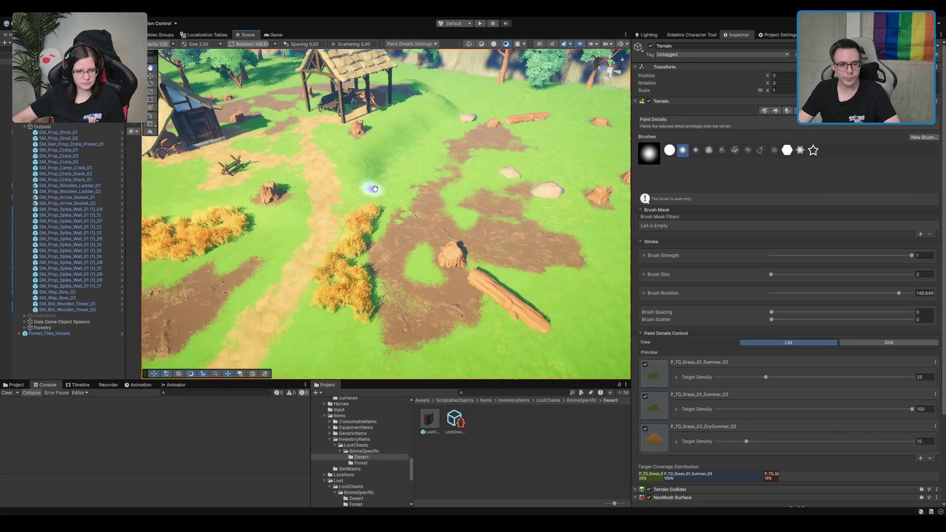
pyautogui.moveTo(370, 186); pyautogui.dragTo(481, 223)
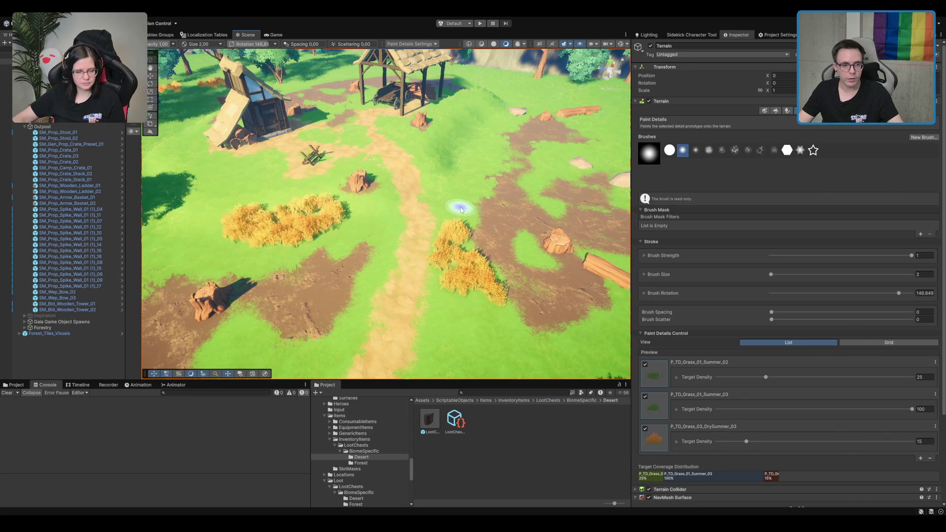
pyautogui.moveTo(446, 161); pyautogui.dragTo(366, 200)
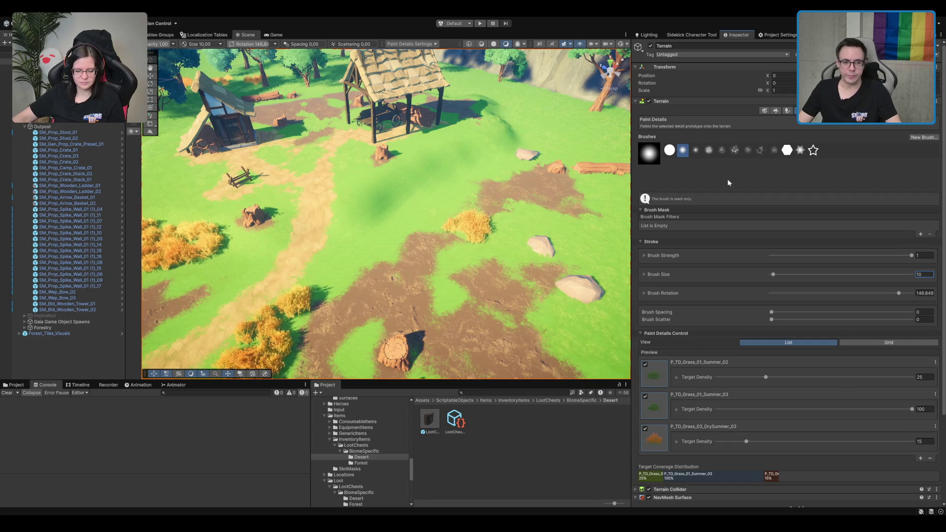
pyautogui.scroll(-3)
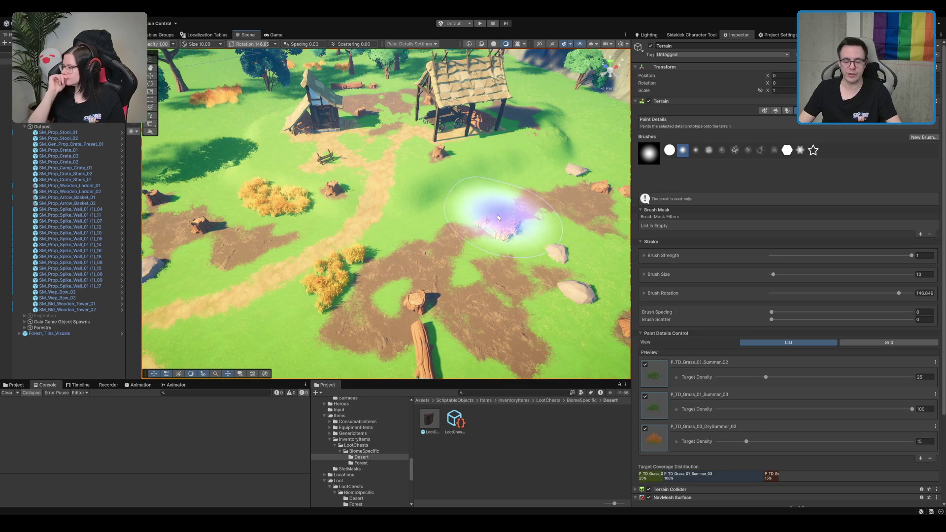
pyautogui.scroll(3)
pyautogui.scroll(3)
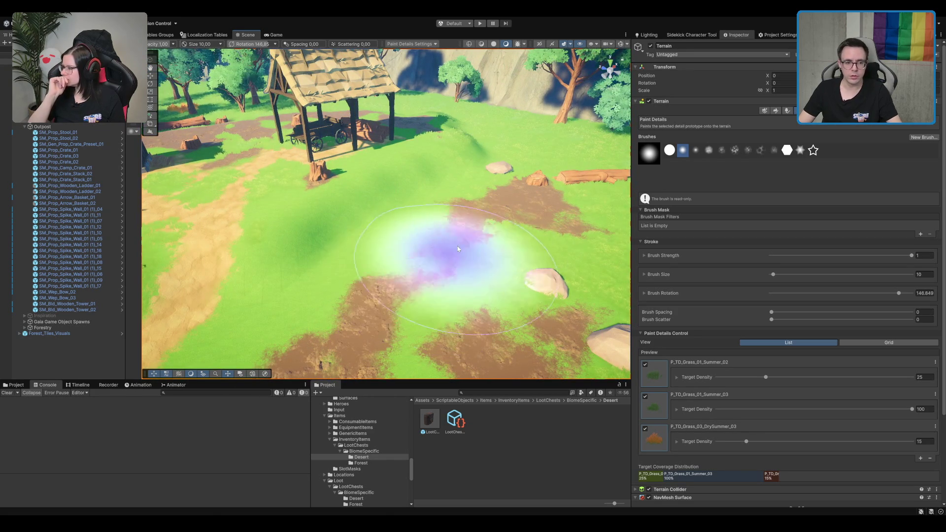
pyautogui.scroll(-3)
pyautogui.scroll(-3)
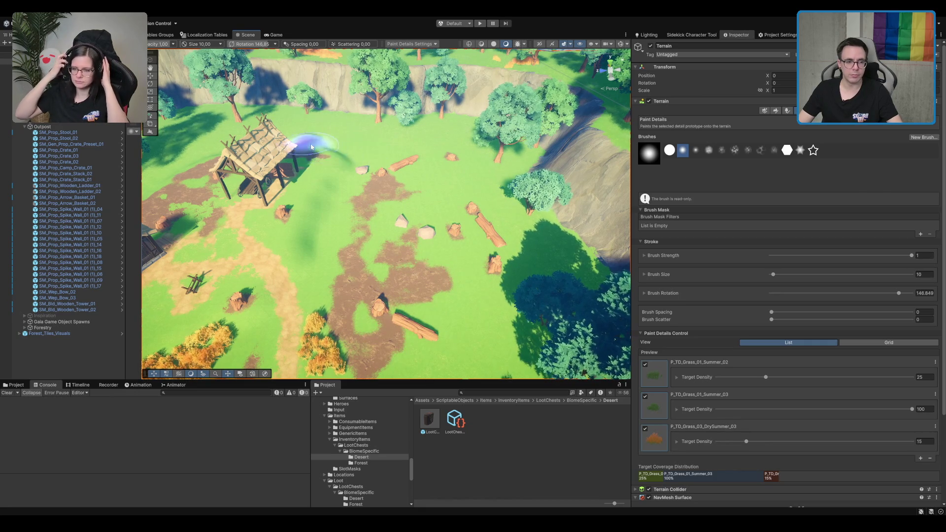
pyautogui.press('Left')
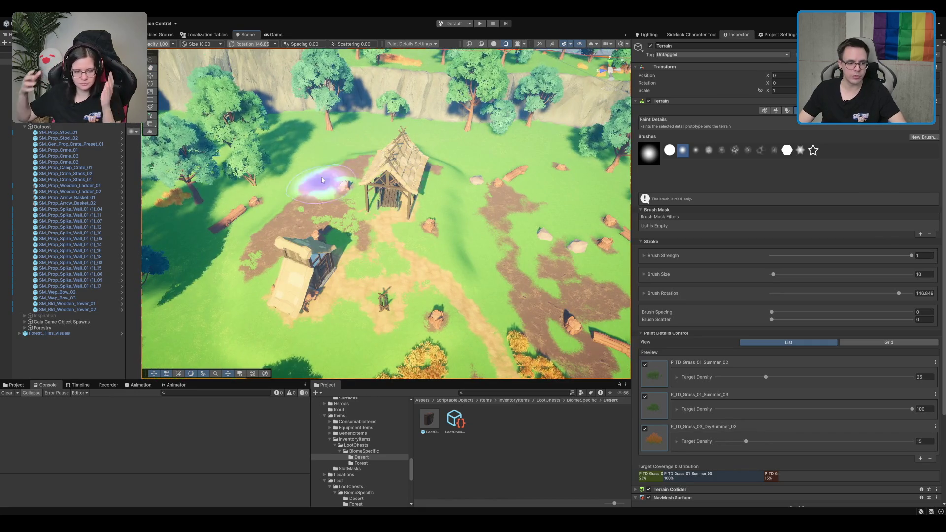
pyautogui.scroll(-3)
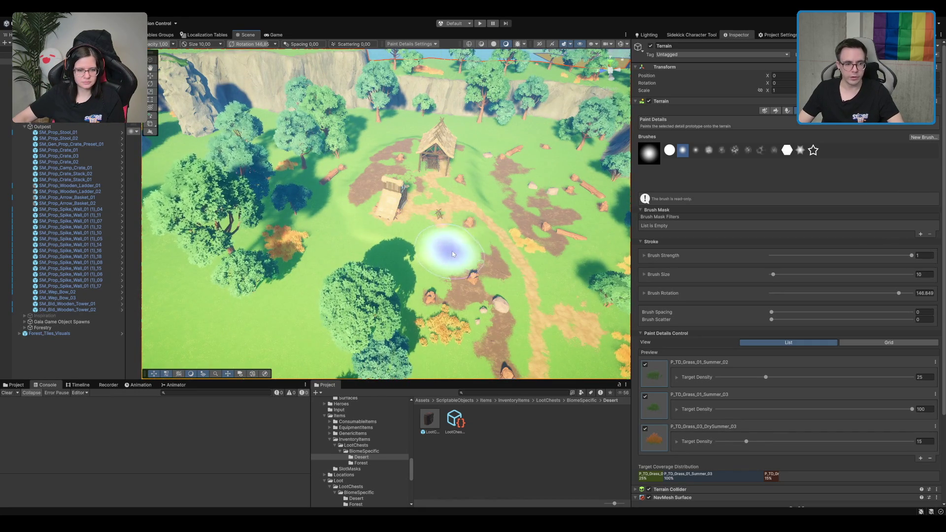
pyautogui.press('Up')
pyautogui.press('Right')
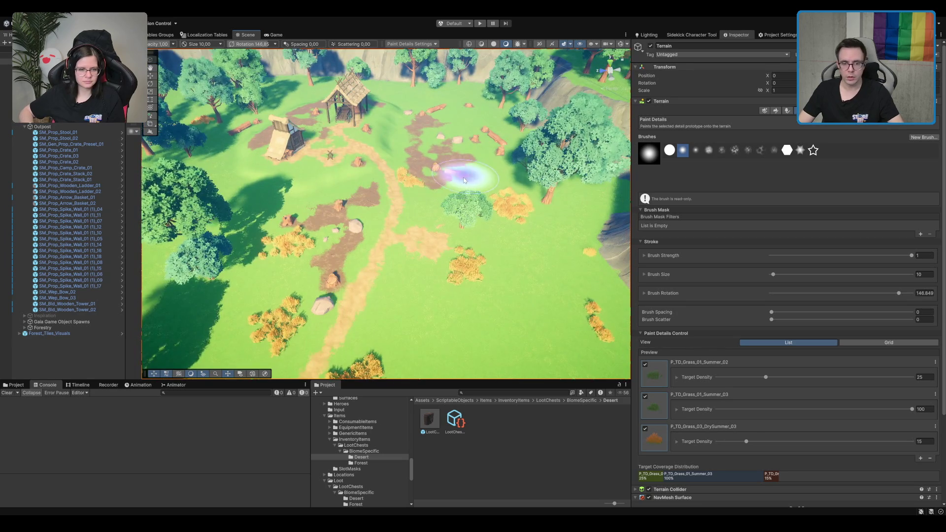
pyautogui.moveTo(463, 180); pyautogui.dragTo(456, 182)
pyautogui.click(773, 112)
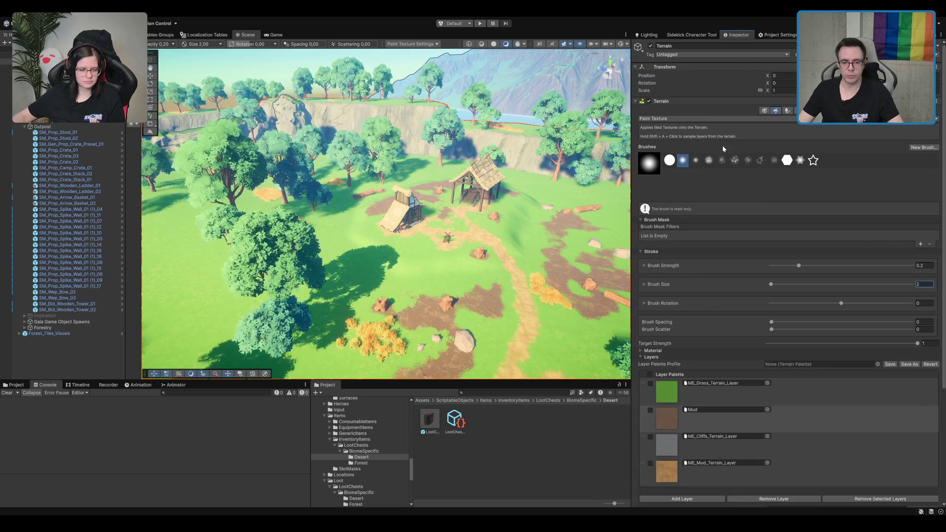
# Step: With the Mud layer, paint a mud stroke near the shelter joining the existing dirt path
pyautogui.scroll(-3)
pyautogui.click(724, 357)
pyautogui.scroll(3)
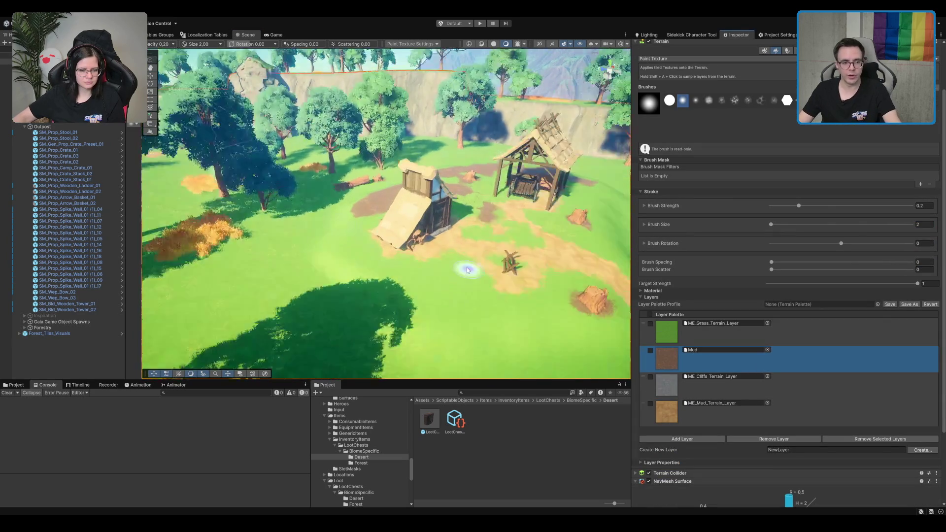
pyautogui.scroll(-3)
pyautogui.scroll(-3)
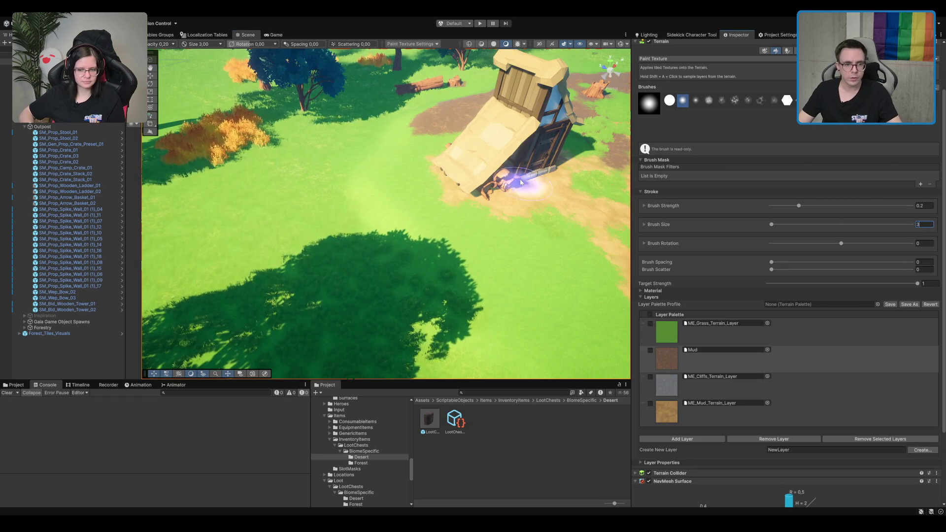
pyautogui.moveTo(384, 166); pyautogui.dragTo(407, 138)
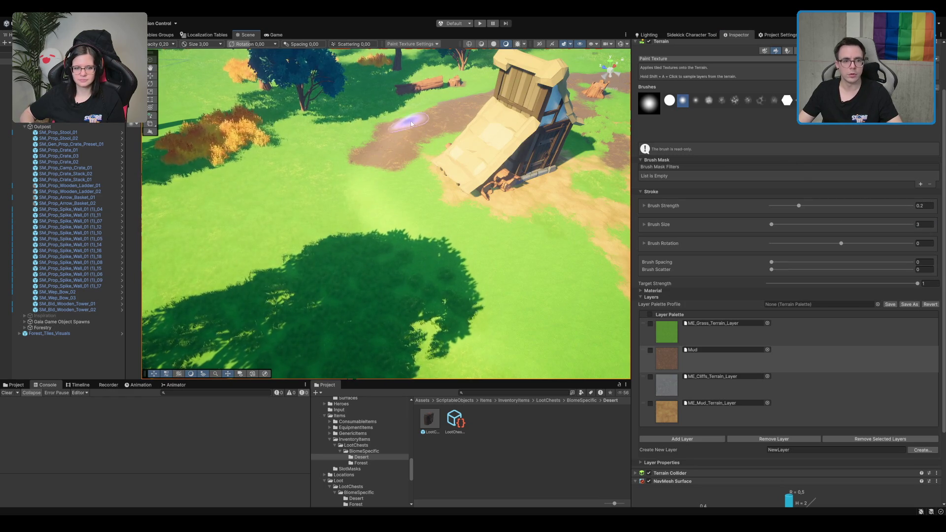
# Step: Paint mud over the grass below the fallen log and stump, returning to detail painting
pyautogui.scroll(-3)
pyautogui.scroll(3)
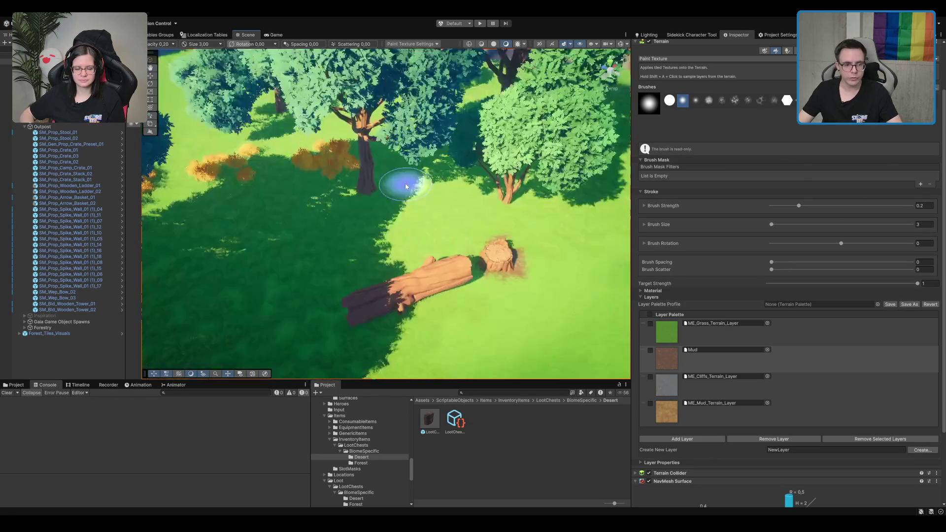
pyautogui.scroll(-3)
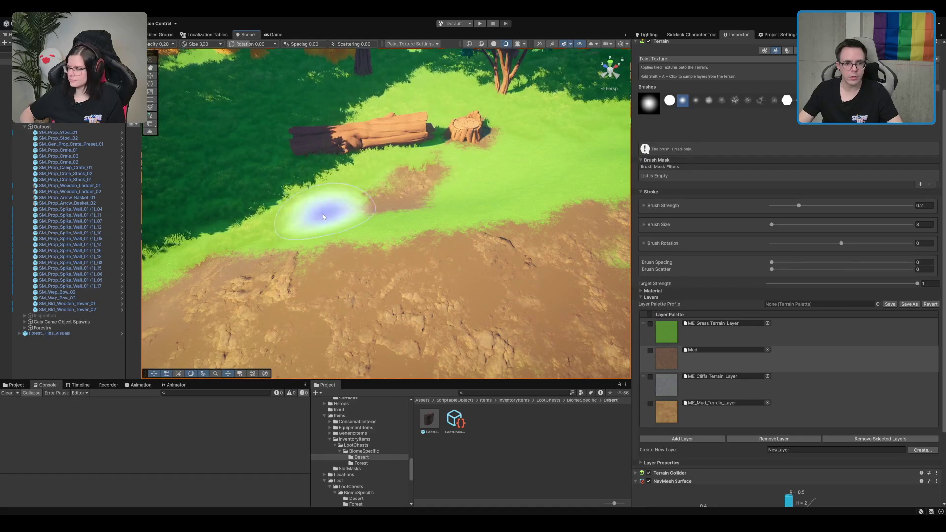
pyautogui.moveTo(458, 173); pyautogui.dragTo(403, 109)
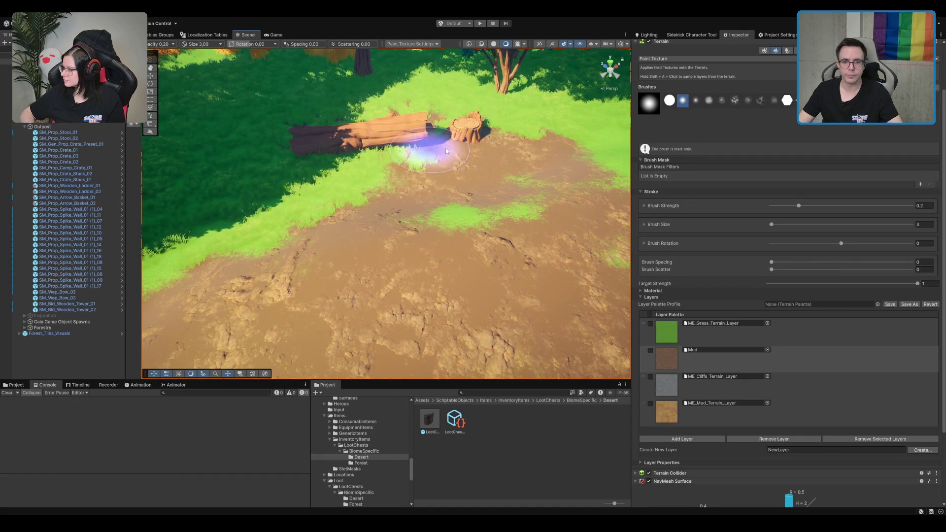
pyautogui.scroll(3)
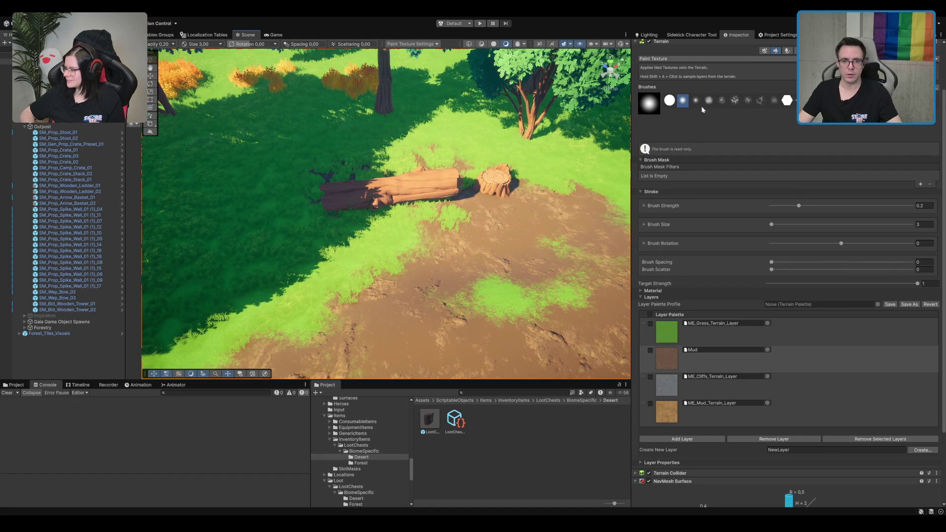
pyautogui.click(798, 50)
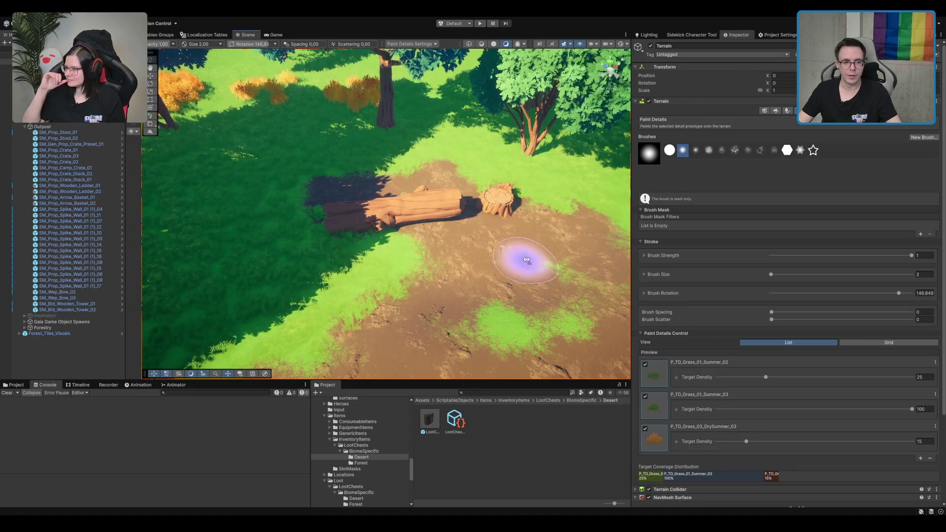
# Step: Switch the terrain tool from Paint Details back to Paint Texture
pyautogui.scroll(3)
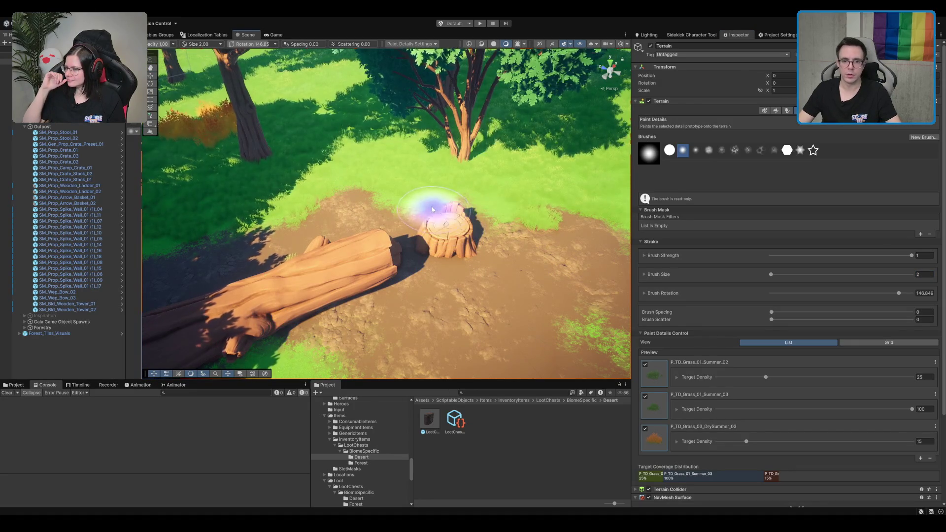
pyautogui.click(775, 111)
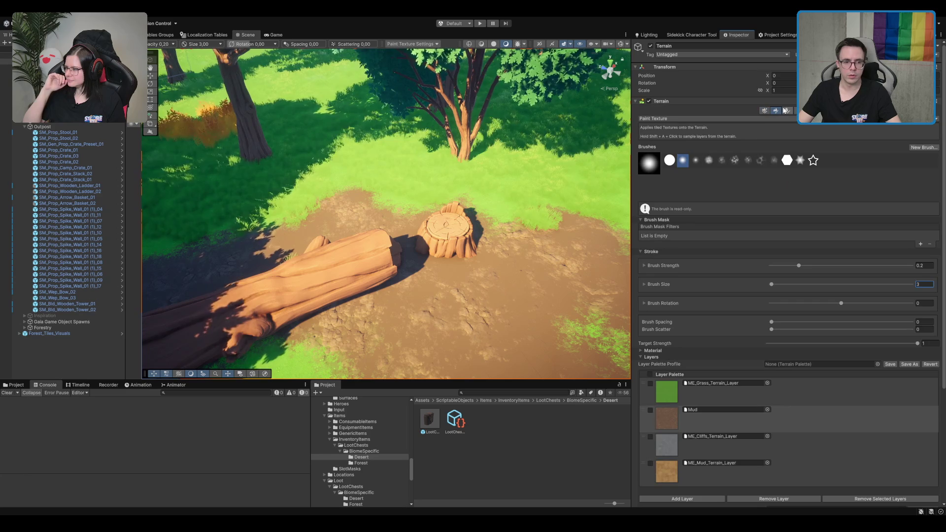
# Step: Paint a mud path across the grass by the hut and mud around and below the stump
pyautogui.scroll(-3)
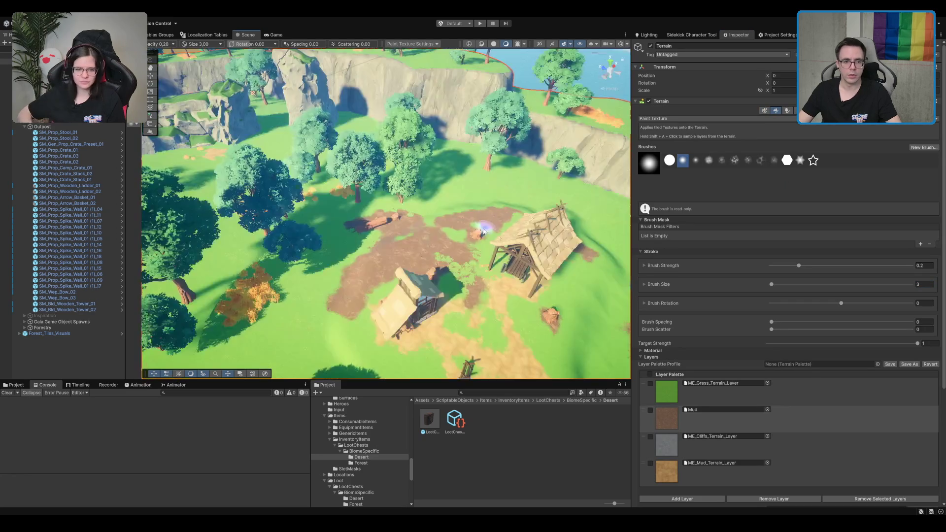
pyautogui.moveTo(476, 204); pyautogui.dragTo(512, 176)
pyautogui.scroll(3)
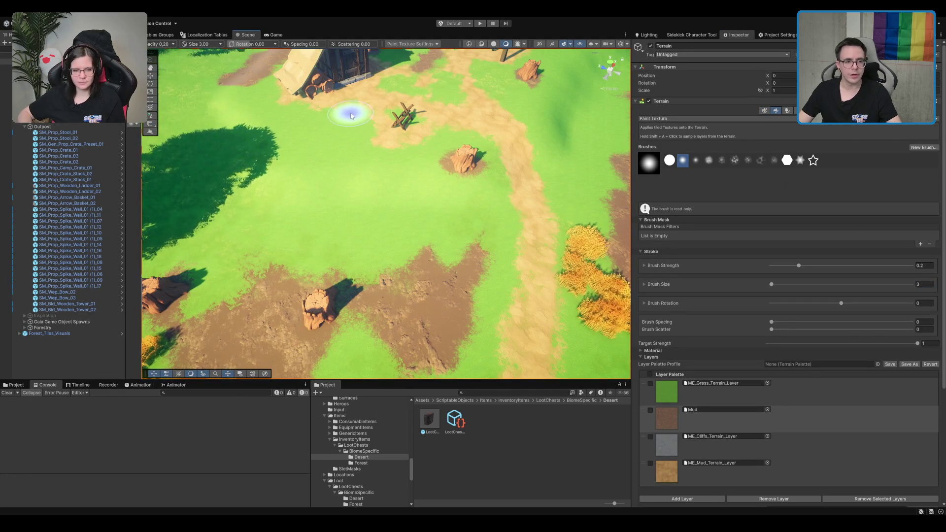
pyautogui.moveTo(331, 133); pyautogui.dragTo(363, 116)
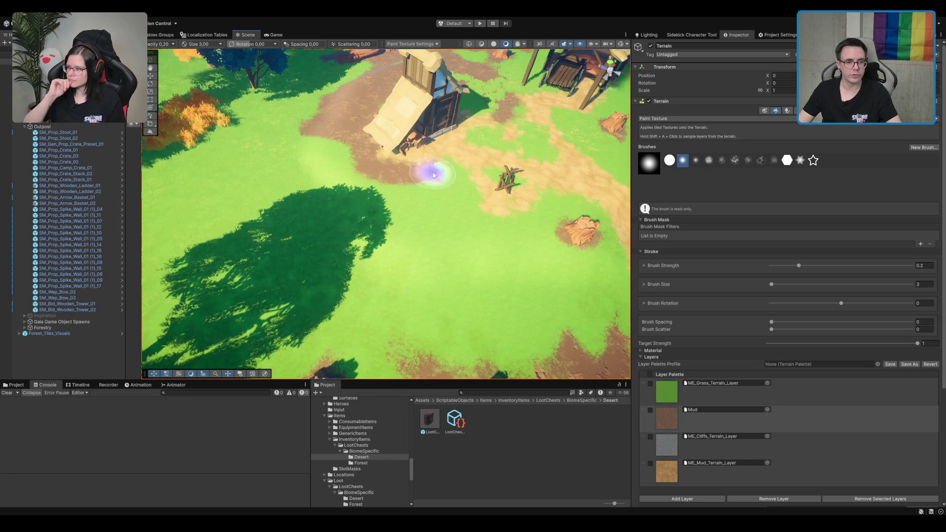
pyautogui.moveTo(306, 148); pyautogui.dragTo(620, 230)
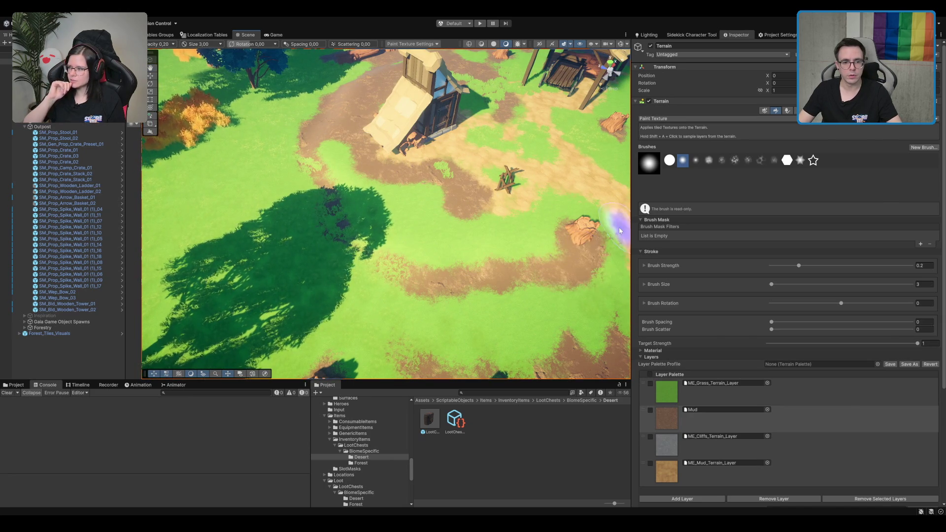
pyautogui.press('Right')
pyautogui.press('Right')
pyautogui.press('Right')
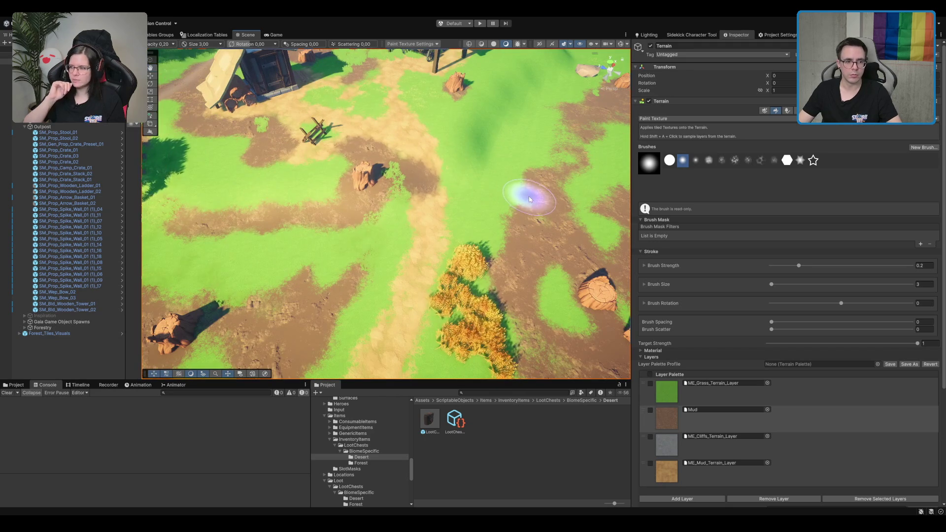
pyautogui.moveTo(362, 158); pyautogui.dragTo(291, 195)
# Step: Paint a grey ME_Cliffs_Terrain_Layer patch onto the mud path near the hut
pyautogui.scroll(3)
pyautogui.press('Right')
pyautogui.press('Right')
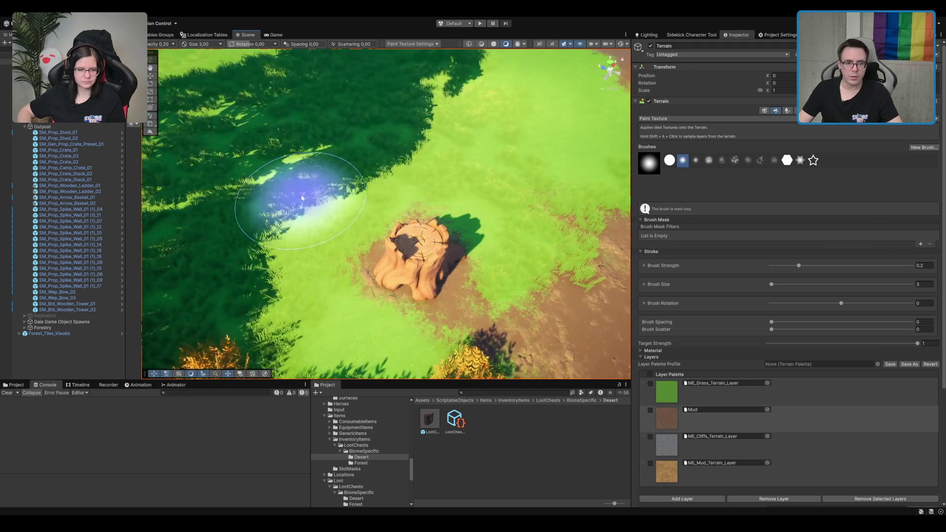
pyautogui.scroll(-3)
pyautogui.moveTo(490, 176); pyautogui.dragTo(392, 202)
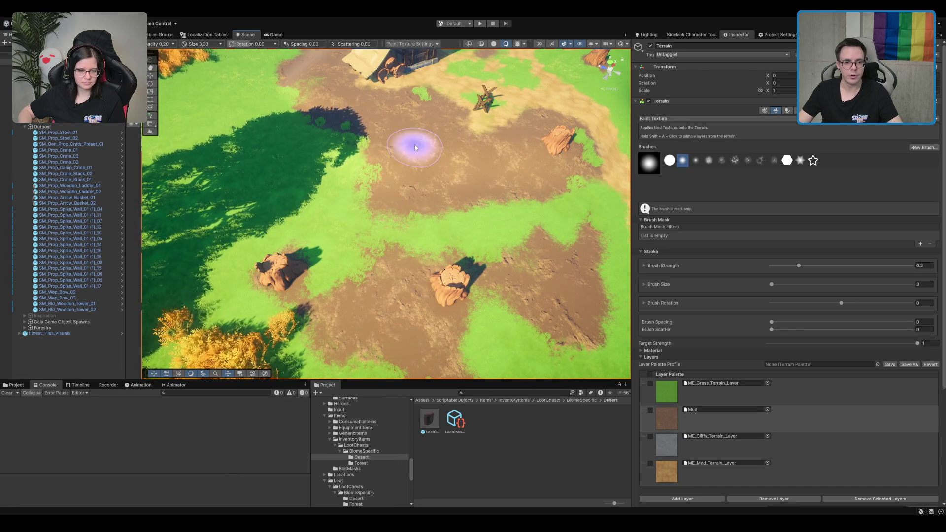
pyautogui.scroll(-3)
pyautogui.moveTo(458, 205); pyautogui.dragTo(487, 127)
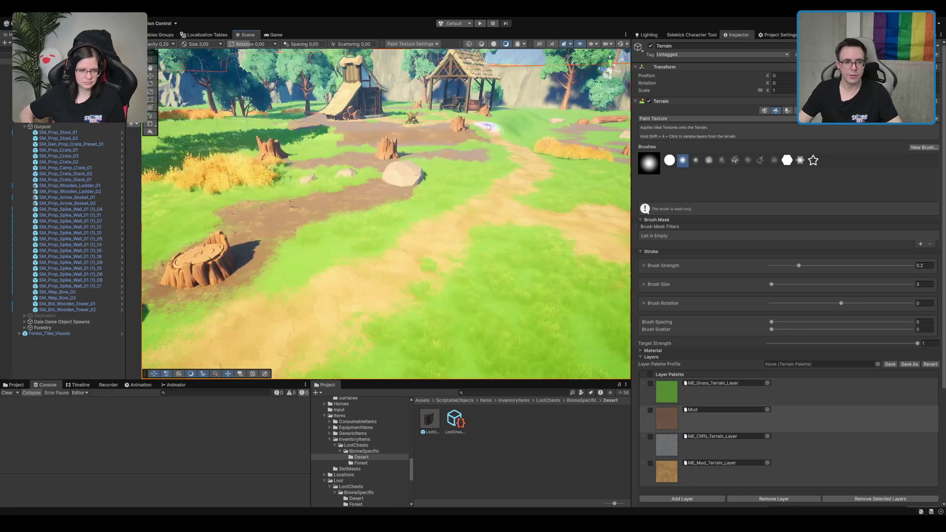
pyautogui.scroll(3)
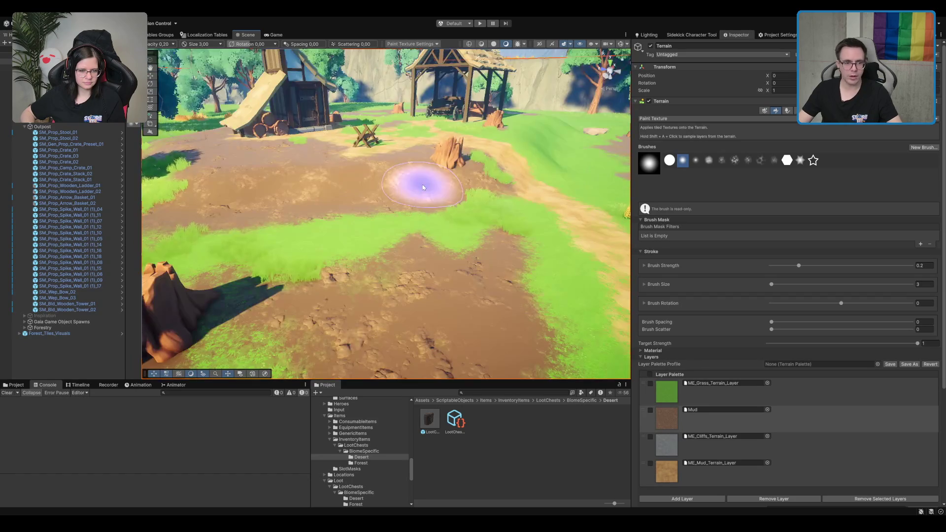
pyautogui.click(508, 298)
pyautogui.moveTo(211, 200); pyautogui.dragTo(414, 170)
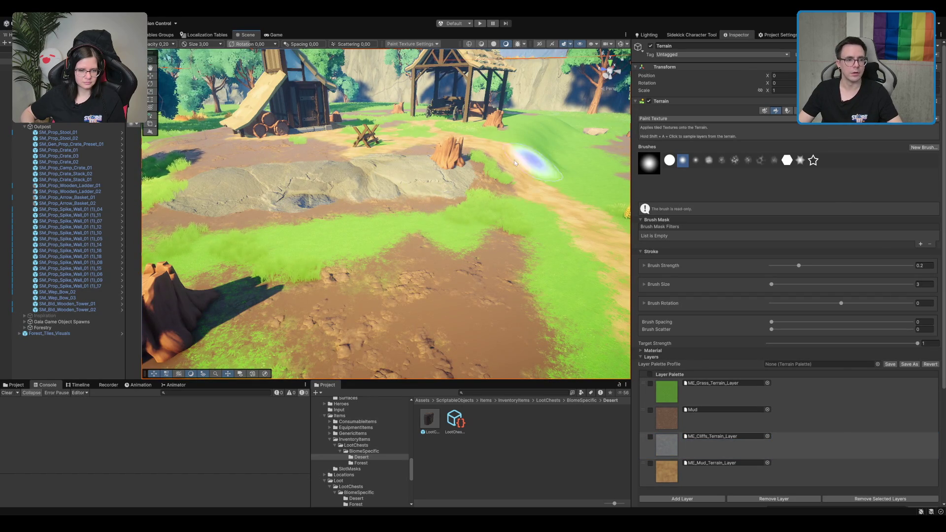
# Step: Undo the cliff stroke and the previous grass stroke, and reselect the Mud layer
pyautogui.scroll(-3)
pyautogui.scroll(3)
pyautogui.hotkey('ctrl', 'z')
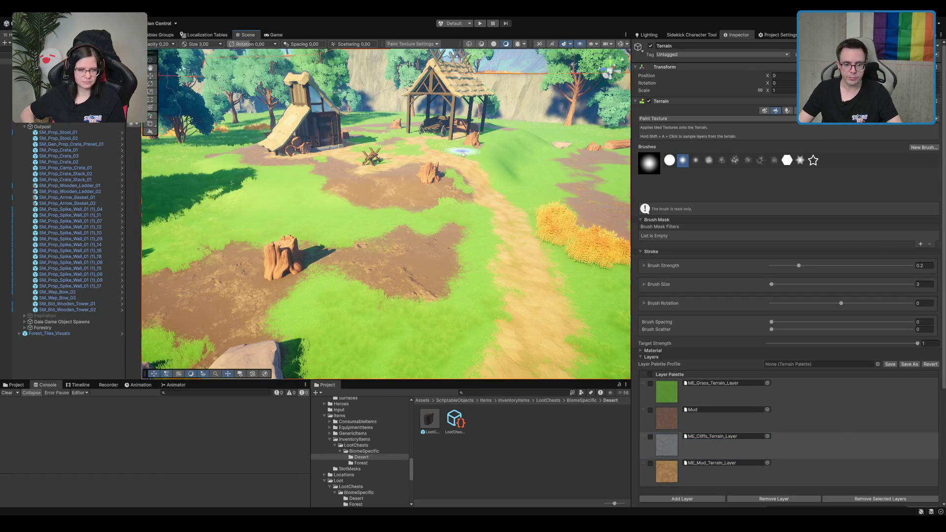
pyautogui.hotkey('ctrl', 'z')
pyautogui.click(756, 423)
pyautogui.scroll(-3)
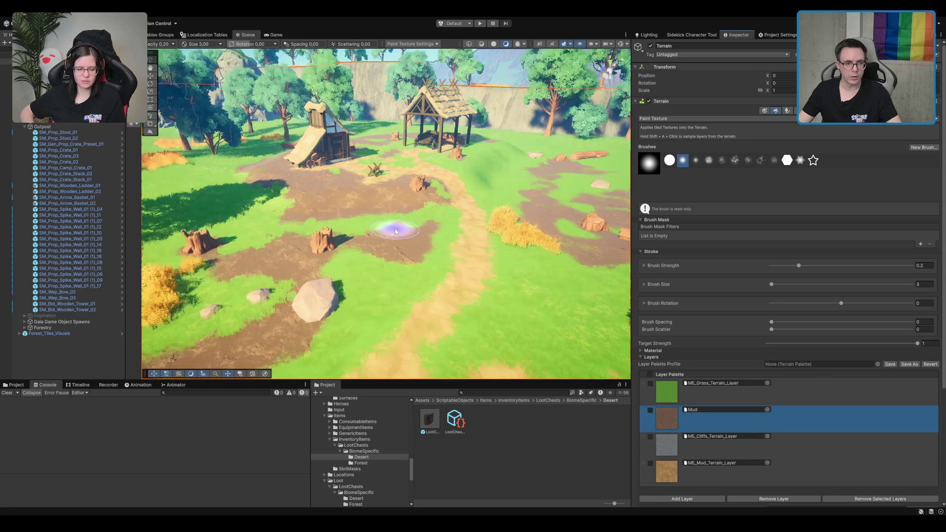
# Step: Paint mud over the grass around the fallen log
pyautogui.scroll(3)
pyautogui.scroll(-3)
pyautogui.scroll(3)
pyautogui.scroll(3)
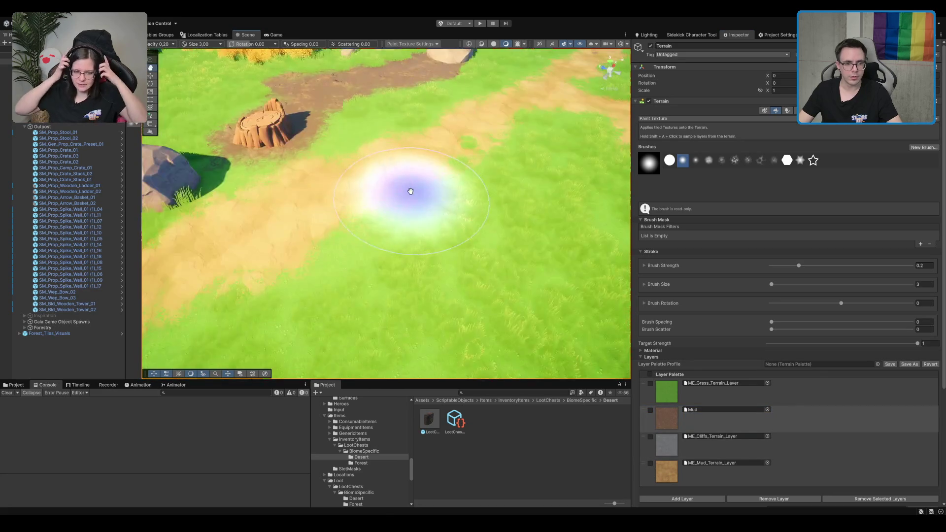
pyautogui.scroll(-3)
pyautogui.scroll(3)
pyautogui.scroll(3)
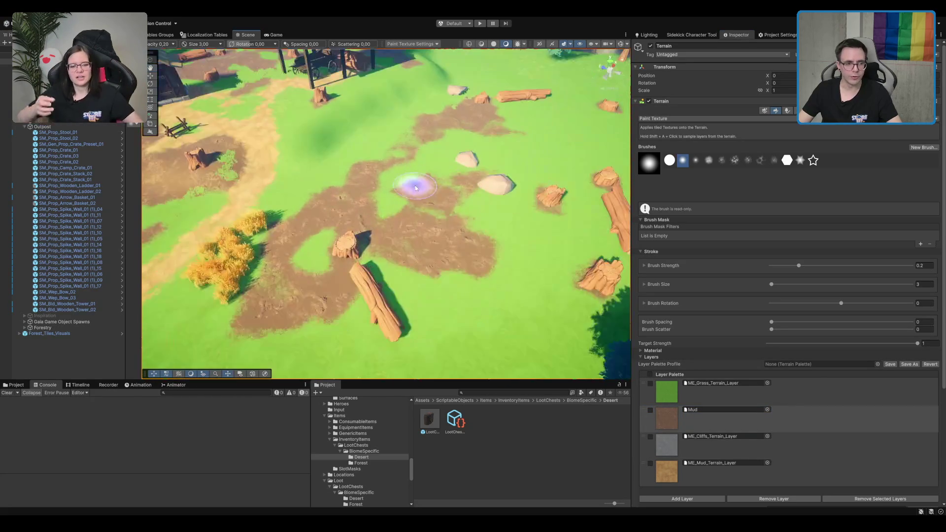
pyautogui.scroll(3)
pyautogui.moveTo(303, 295); pyautogui.dragTo(231, 155)
# Step: Paint brown mud strips from the lower patch up through the grass, then switch to Paint Details with F2
pyautogui.scroll(3)
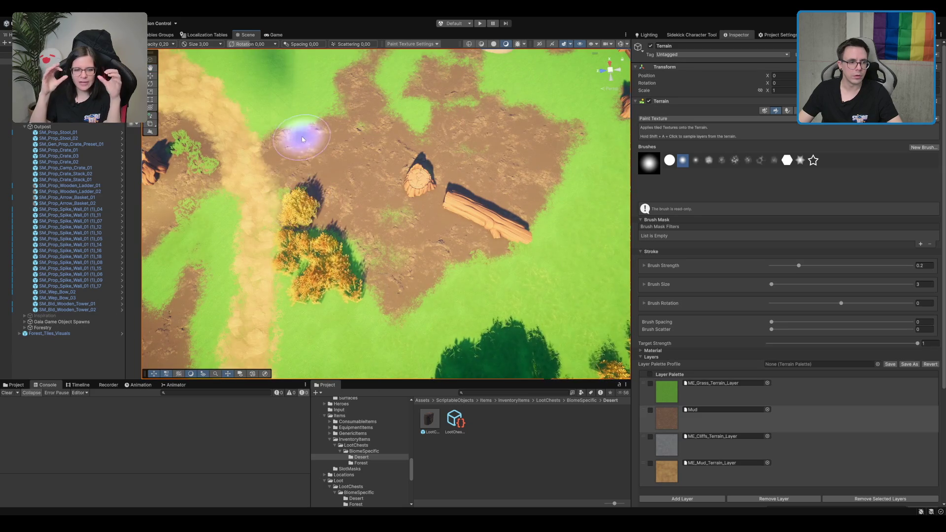
pyautogui.scroll(-3)
pyautogui.moveTo(291, 228); pyautogui.dragTo(439, 115)
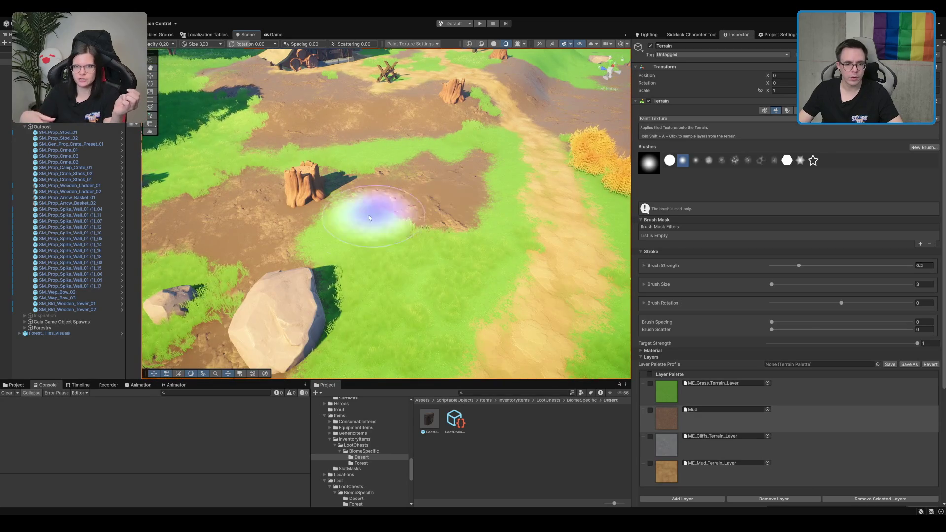
pyautogui.moveTo(451, 308); pyautogui.dragTo(417, 244)
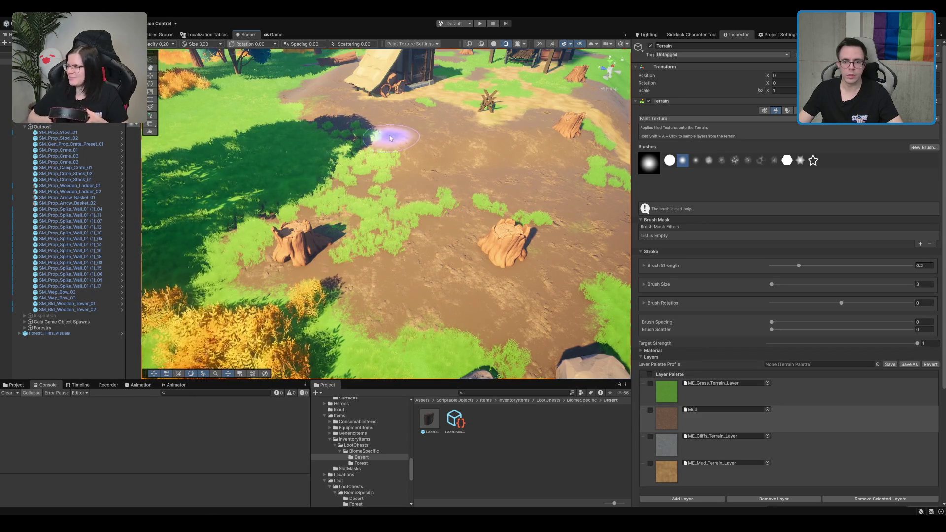
pyautogui.press('F2')
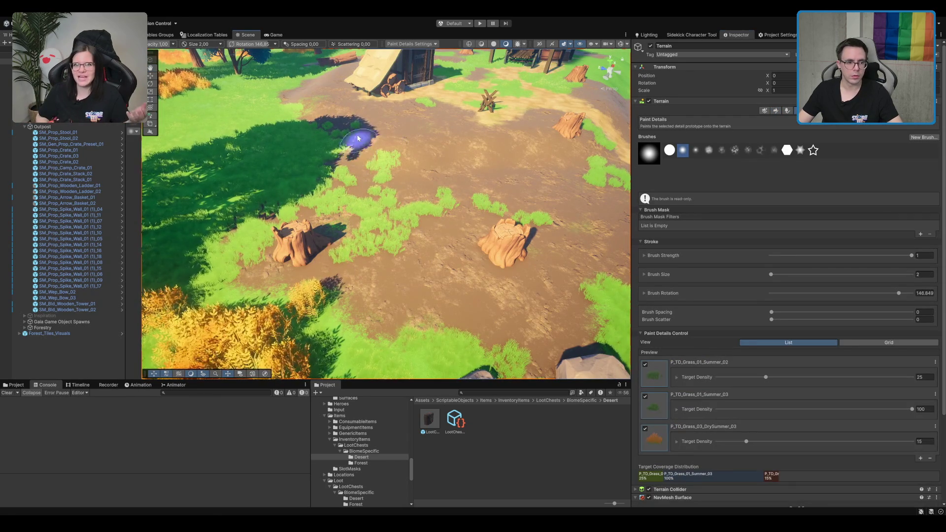
# Step: Erase the grass tufts between the two stumps to bare mud, then review it at eye level over the huts
pyautogui.moveTo(347, 141); pyautogui.dragTo(231, 240)
pyautogui.moveTo(312, 206); pyautogui.dragTo(431, 160)
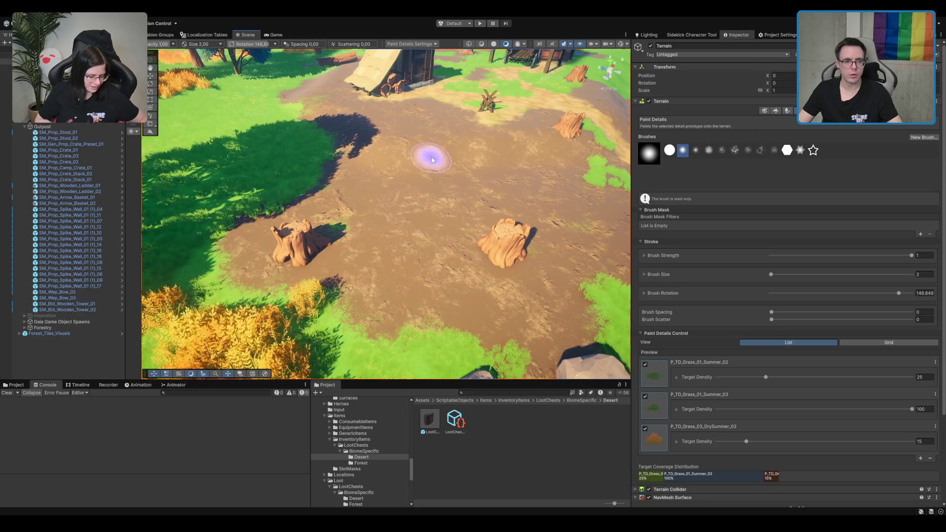
pyautogui.scroll(-3)
pyautogui.scroll(-3)
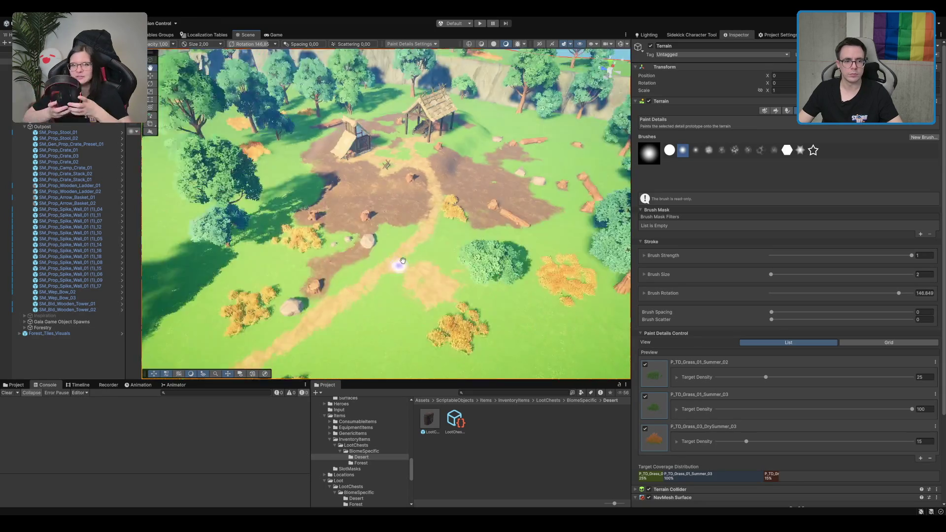
pyautogui.scroll(3)
pyautogui.moveTo(487, 202); pyautogui.dragTo(521, 185)
pyautogui.scroll(3)
pyautogui.scroll(-3)
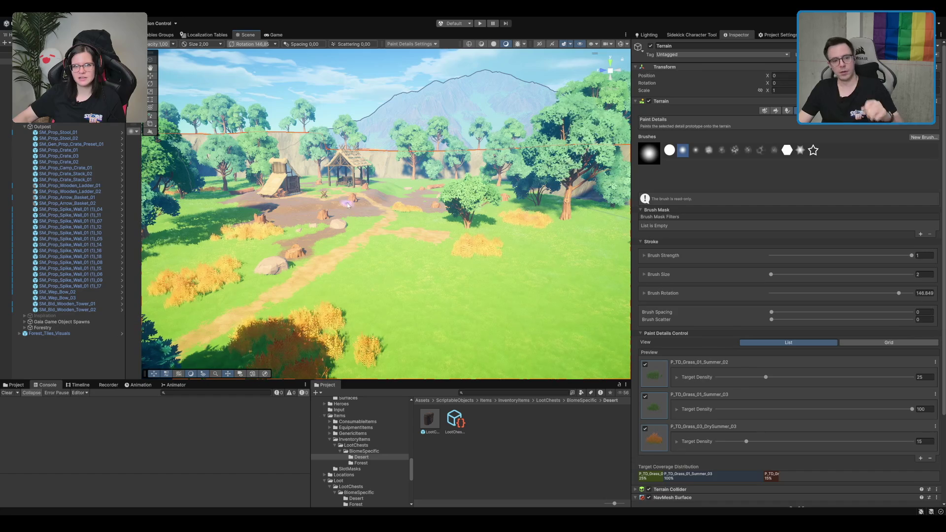
pyautogui.moveTo(356, 207); pyautogui.dragTo(398, 199)
pyautogui.scroll(3)
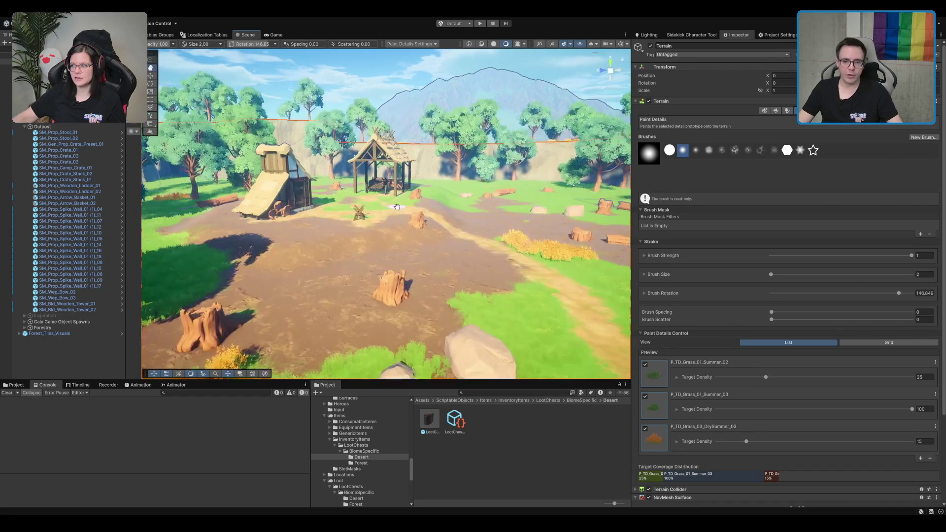
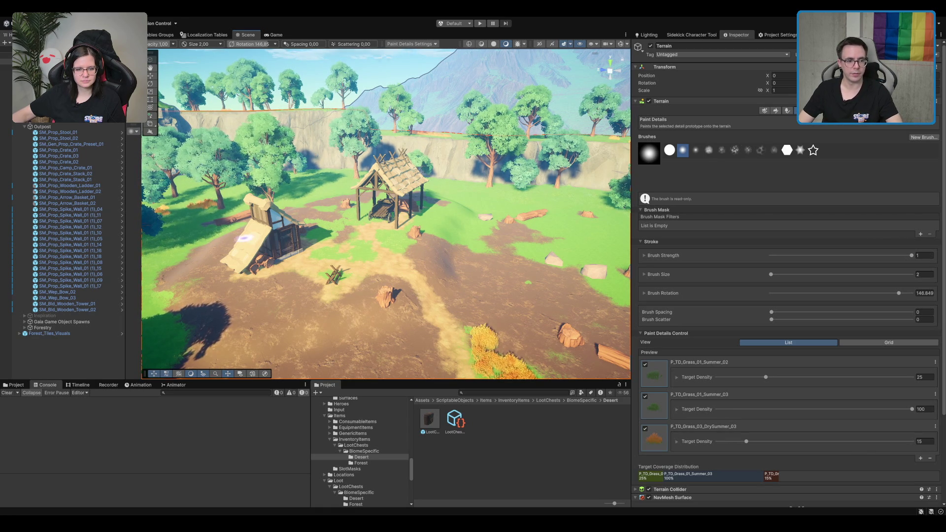
# Step: Frame the outpost and switch the terrain tool to Paint Texture, showing its four layers
pyautogui.scroll(-3)
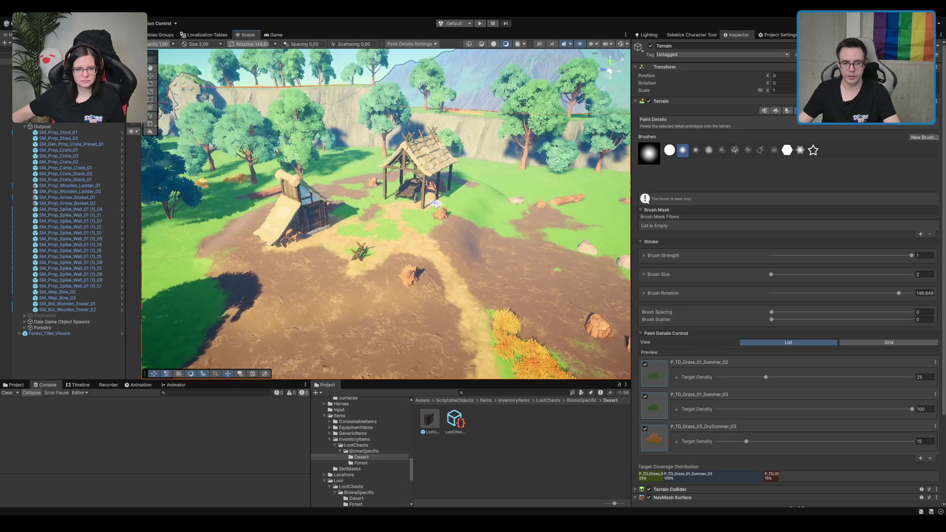
pyautogui.scroll(3)
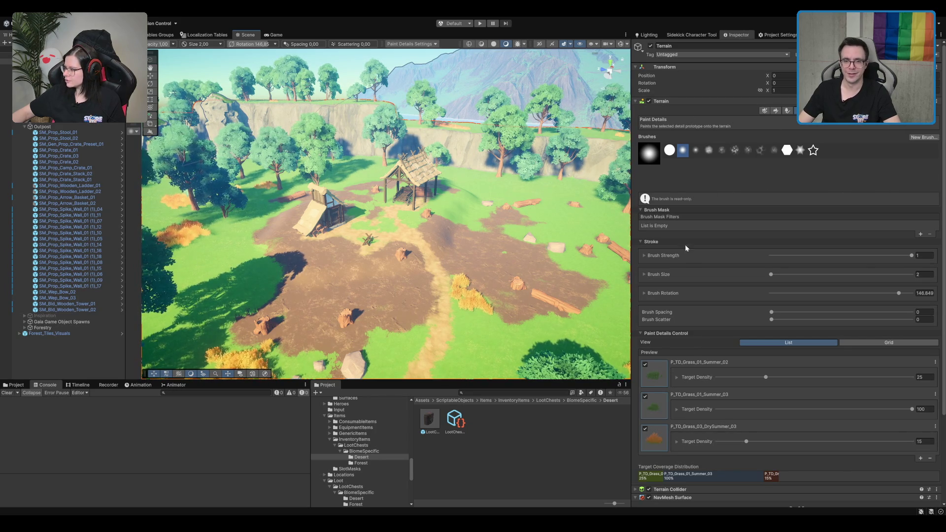
pyautogui.click(772, 120)
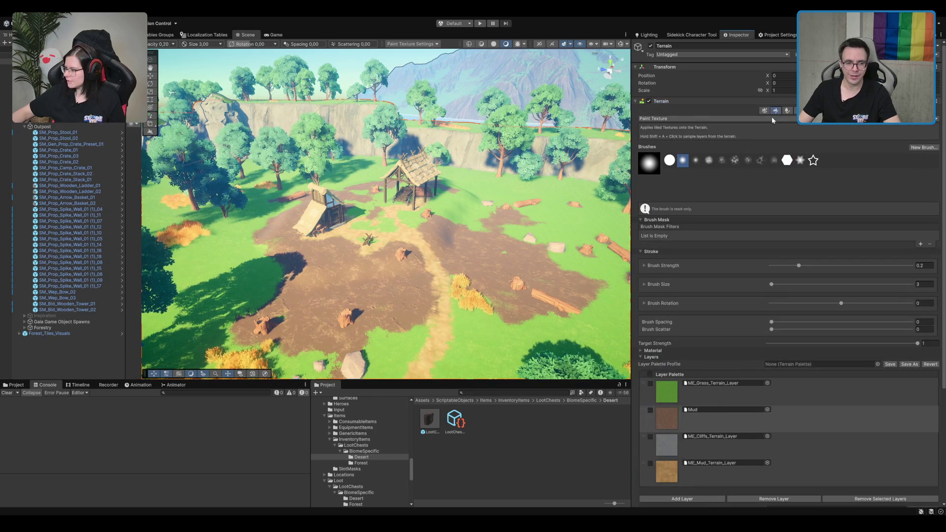
# Step: Select the Mud layer and paint mud below the hay and along the log to the stumps
pyautogui.click(710, 419)
pyautogui.scroll(3)
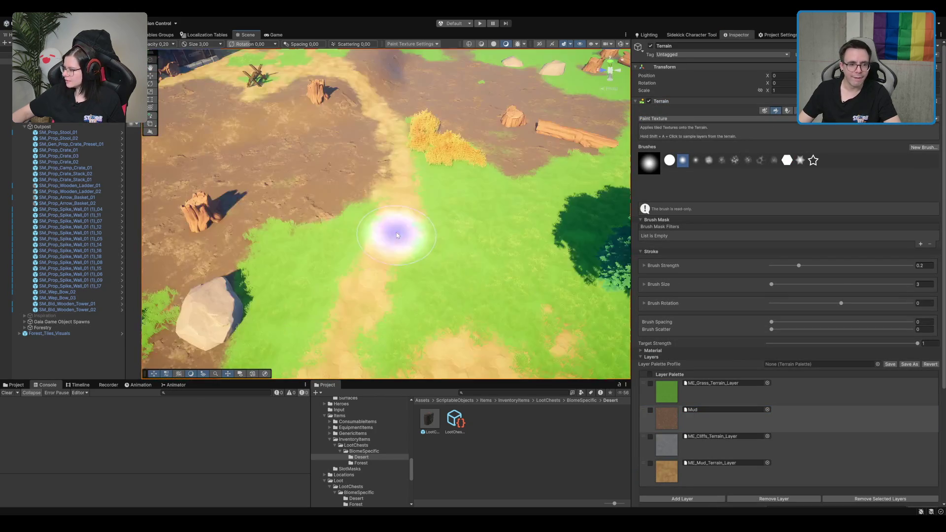
pyautogui.scroll(-3)
pyautogui.moveTo(433, 217); pyautogui.dragTo(398, 201)
pyautogui.press('w')
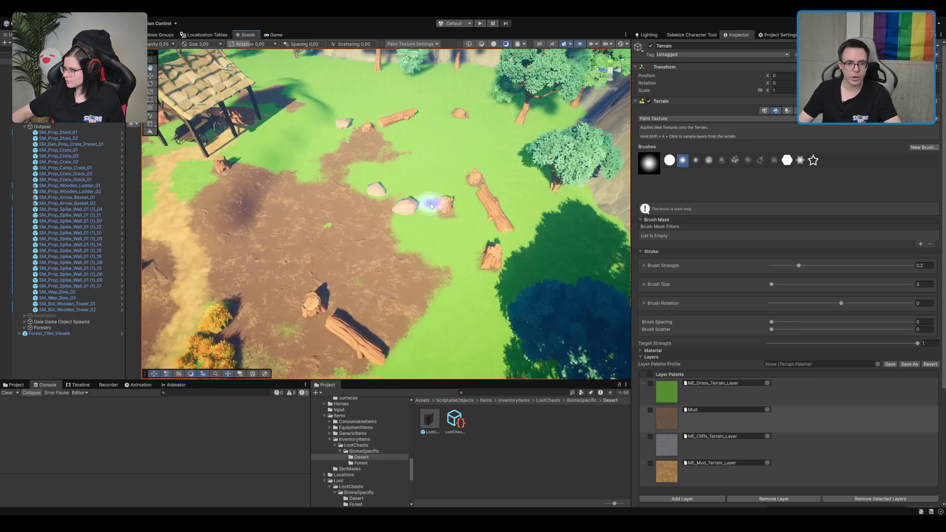
pyautogui.moveTo(452, 248); pyautogui.dragTo(432, 289)
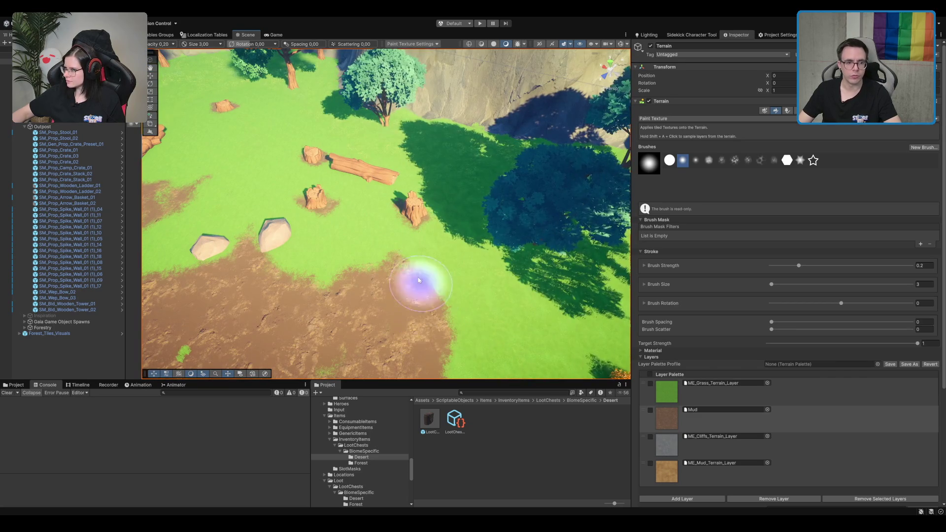
pyautogui.moveTo(425, 213); pyautogui.dragTo(336, 253)
# Step: Set Brush Size to 5 and paint mud from the stump up toward the hut
pyautogui.click(923, 285)
pyautogui.write('5')
pyautogui.scroll(-3)
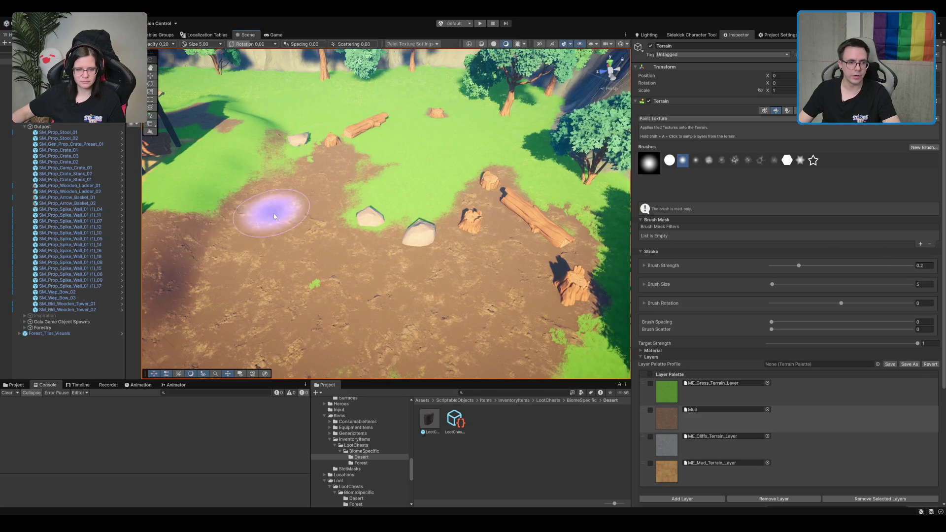
pyautogui.scroll(3)
pyautogui.moveTo(358, 161); pyautogui.dragTo(424, 202)
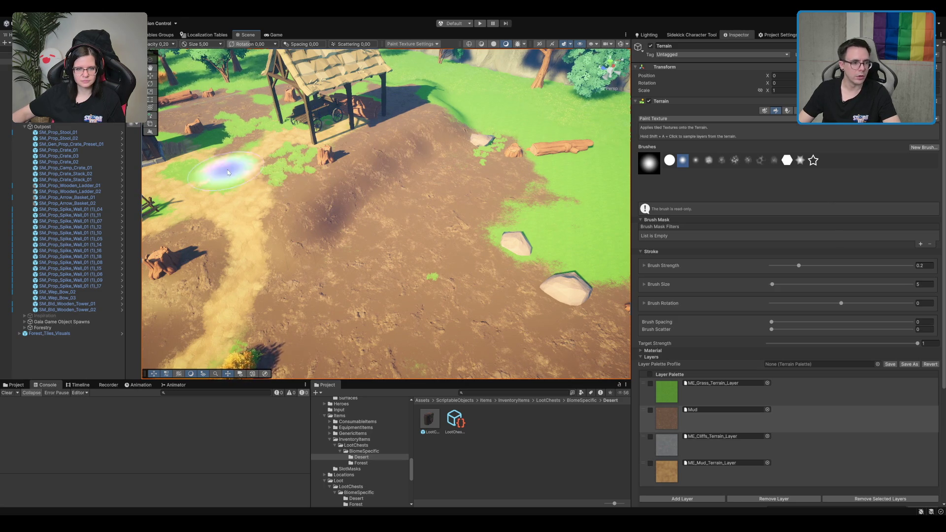
# Step: In Paint Details, erase the grass near the hut and around the right-hand rock
pyautogui.moveTo(233, 144); pyautogui.dragTo(330, 168)
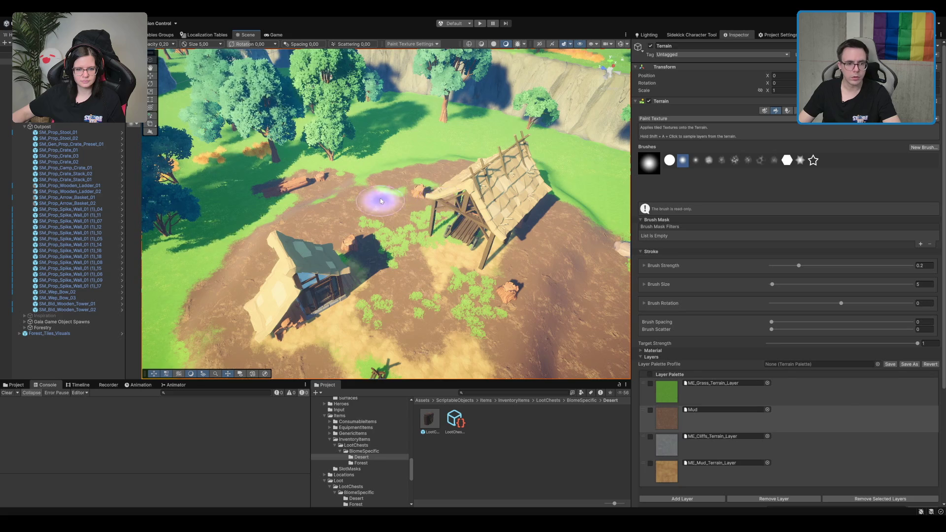
pyautogui.moveTo(422, 186); pyautogui.dragTo(433, 207)
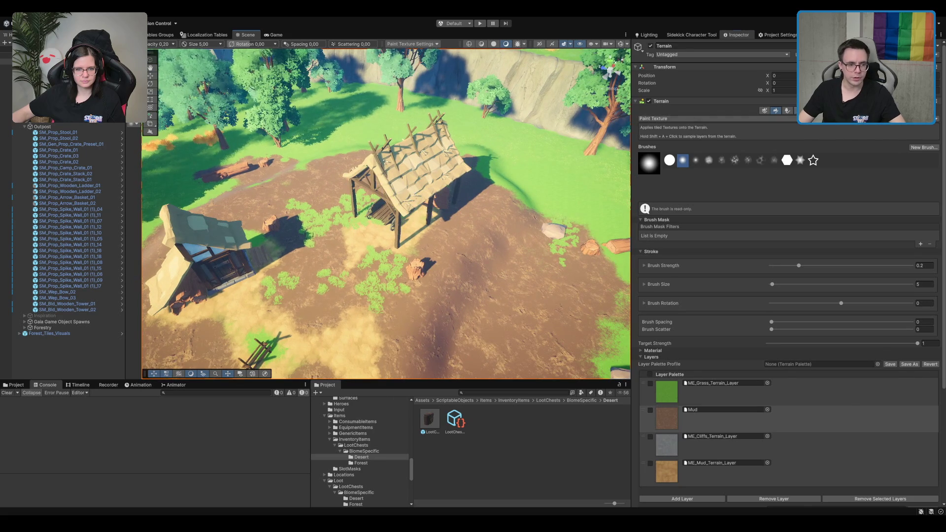
pyautogui.press('F6')
pyautogui.moveTo(343, 227); pyautogui.dragTo(327, 294)
pyautogui.moveTo(551, 271); pyautogui.dragTo(577, 211)
pyautogui.click(790, 111)
# Step: Back in Paint Texture, paint mud down the grass edge toward the hut and a dark patch beside it
pyautogui.click(776, 110)
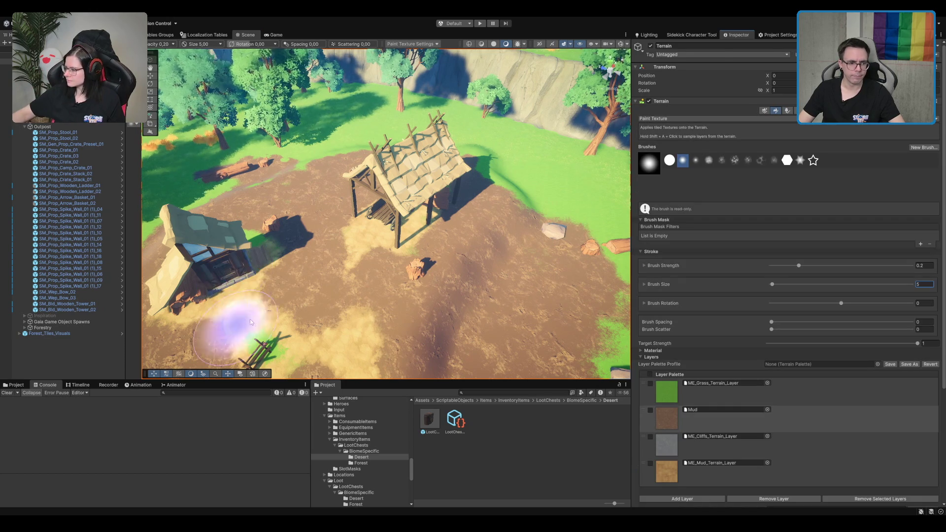
pyautogui.press('Up')
pyautogui.press('Left')
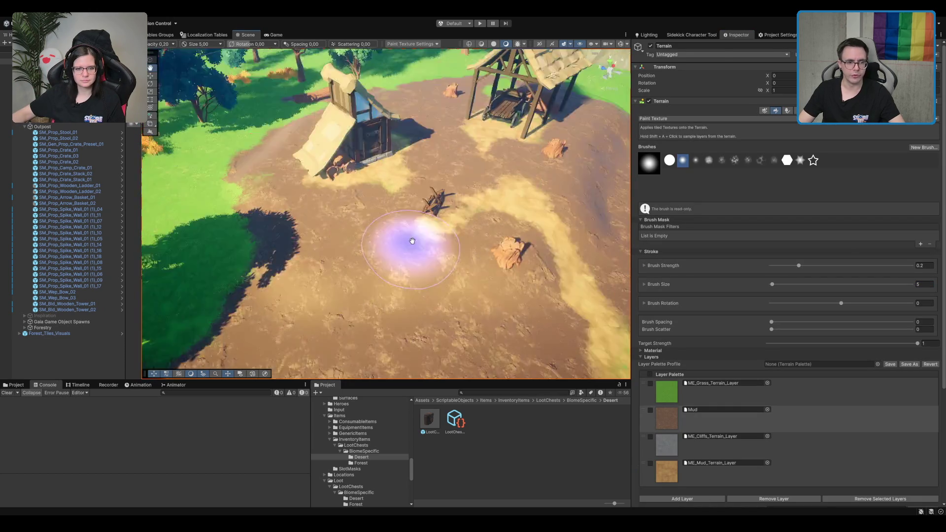
pyautogui.press('Down')
pyautogui.press('Up')
pyautogui.press('Right')
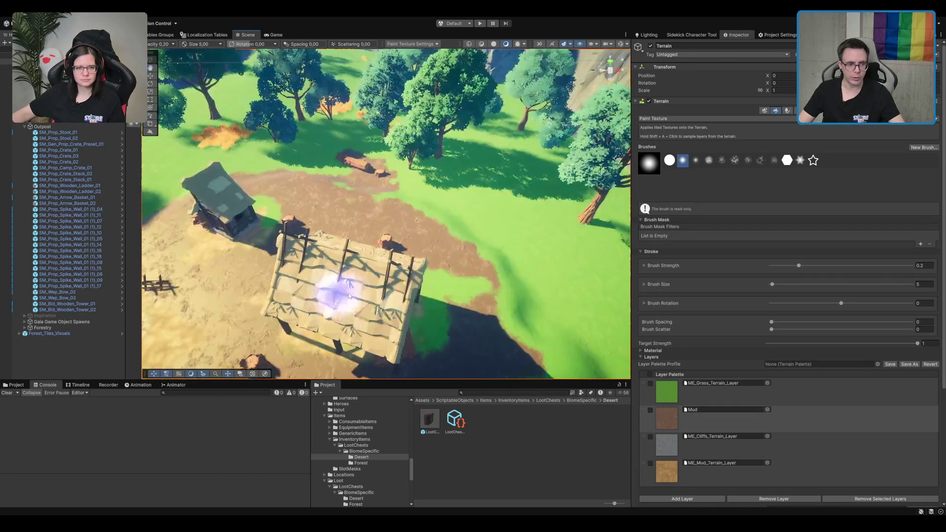
pyautogui.press('Up')
pyautogui.press('Right')
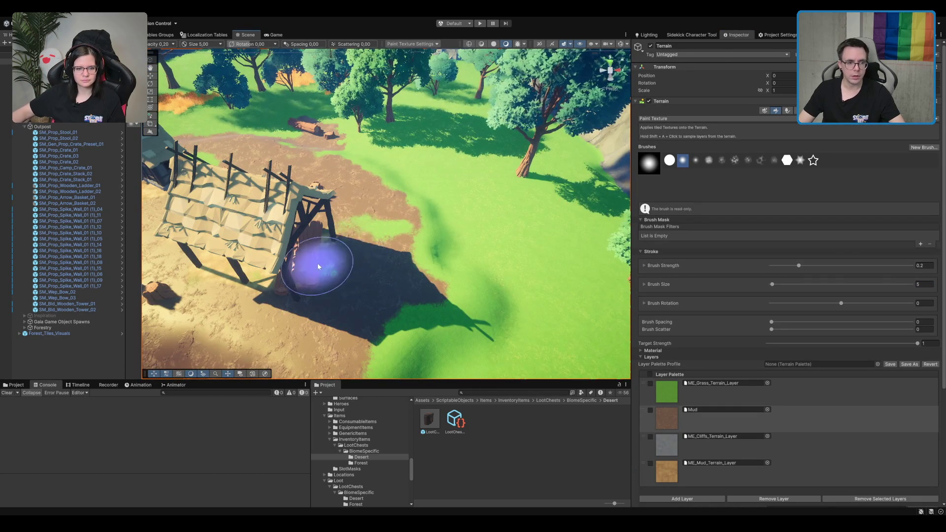
pyautogui.press('Down')
pyautogui.press('Left')
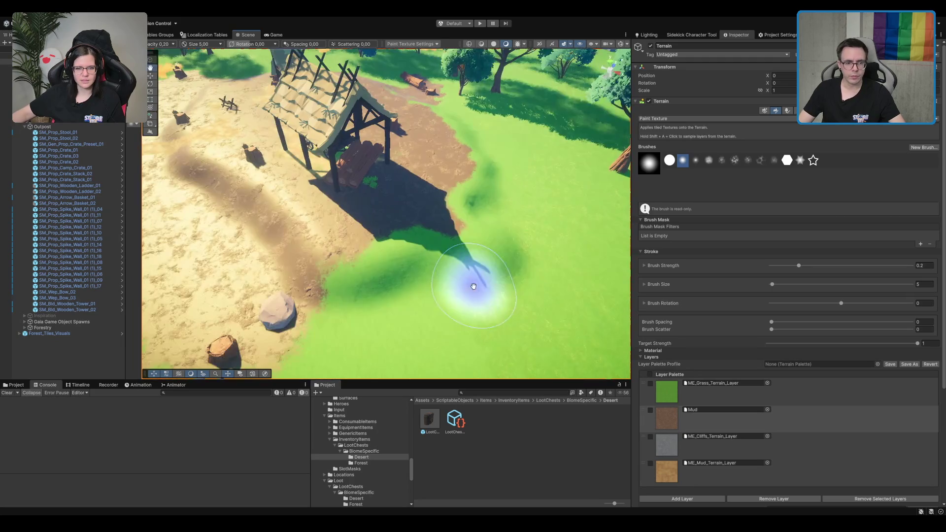
pyautogui.moveTo(486, 243); pyautogui.dragTo(474, 169)
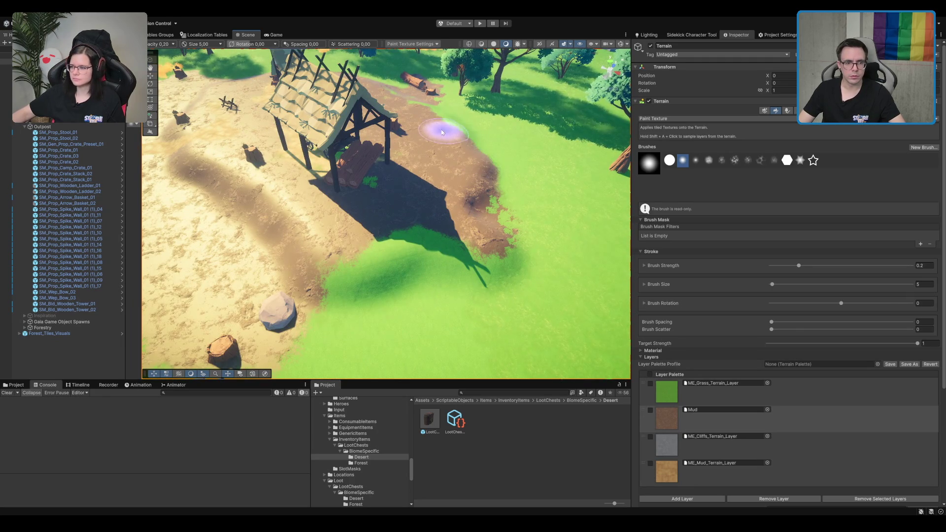
pyautogui.moveTo(453, 126); pyautogui.dragTo(464, 290)
pyautogui.press('Down')
pyautogui.moveTo(507, 254); pyautogui.dragTo(409, 276)
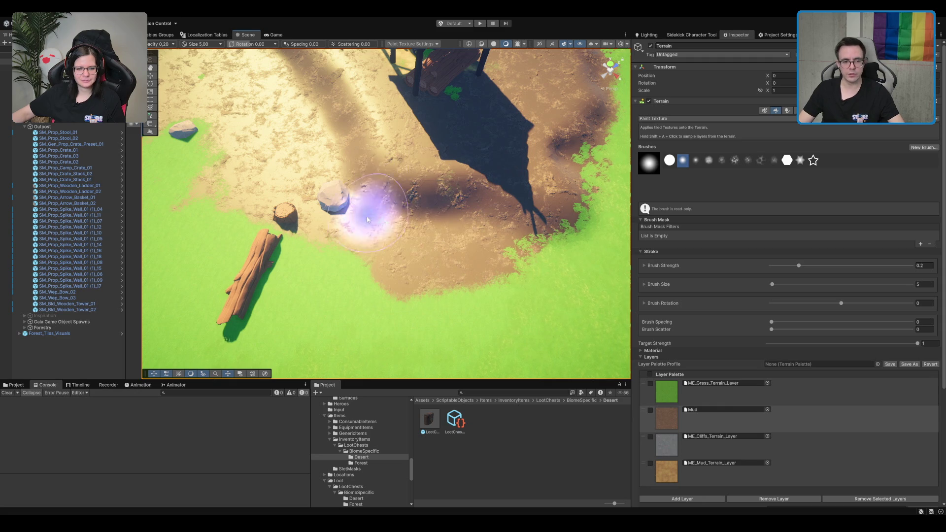
# Step: Paint a speckled mud trail across the meadow toward the rock, using ME_Mud_Terrain_Layer
pyautogui.press('Down')
pyautogui.scroll(3)
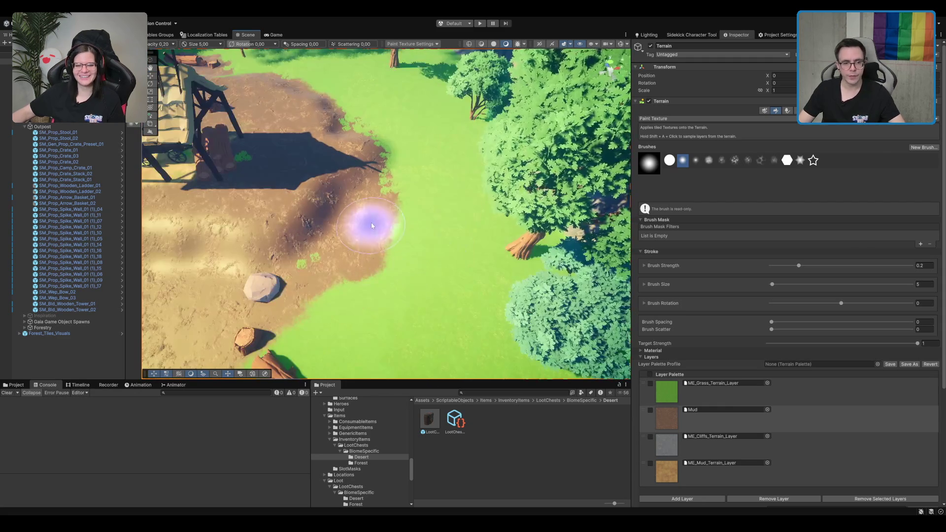
pyautogui.press('Down')
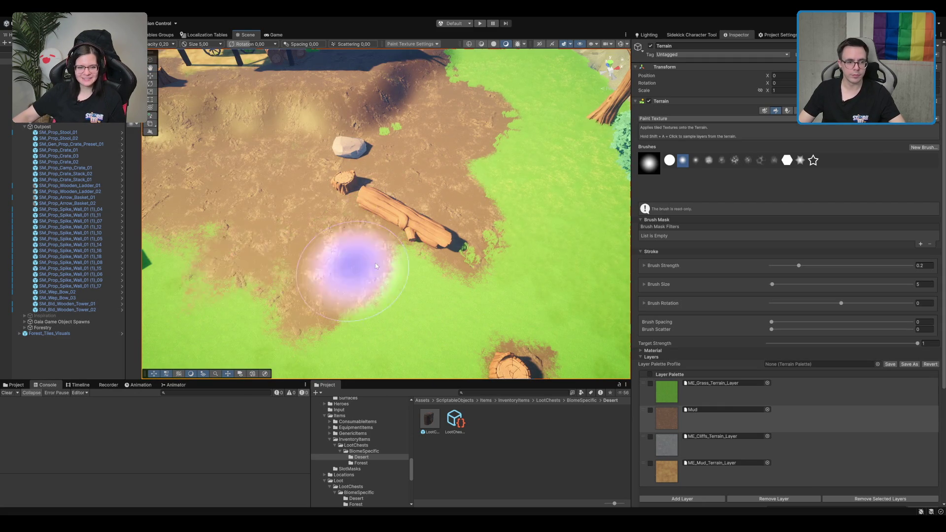
pyautogui.scroll(3)
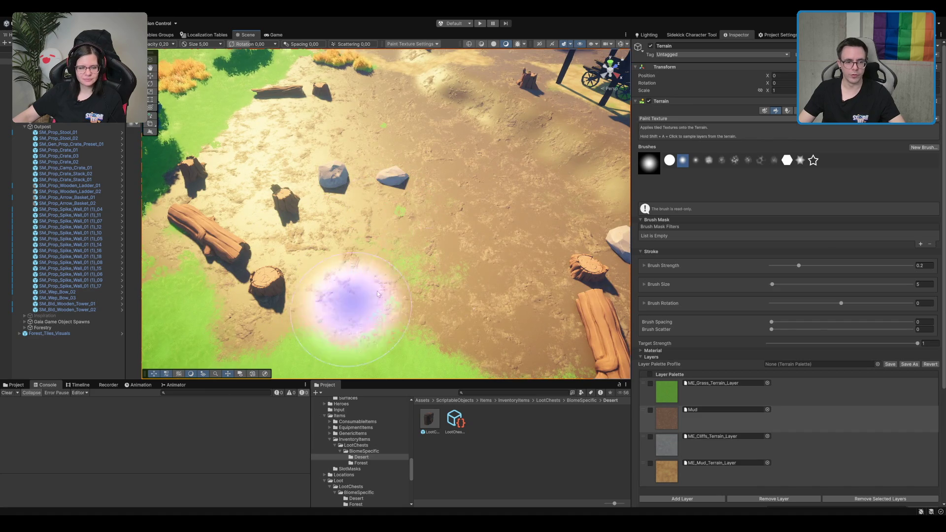
pyautogui.moveTo(444, 264); pyautogui.dragTo(407, 215)
pyautogui.scroll(-3)
pyautogui.scroll(-3)
pyautogui.scroll(3)
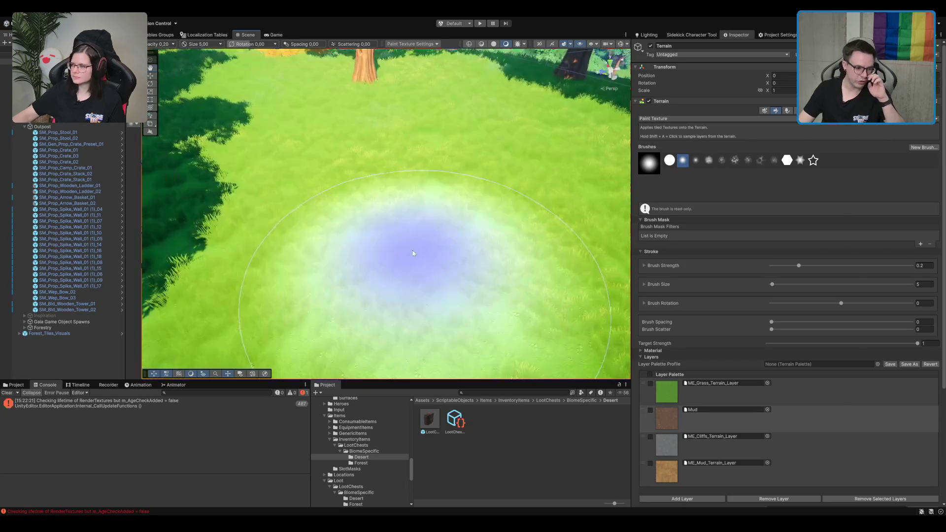
pyautogui.scroll(-3)
pyautogui.scroll(3)
pyautogui.scroll(3)
pyautogui.moveTo(460, 249); pyautogui.dragTo(415, 204)
pyautogui.scroll(3)
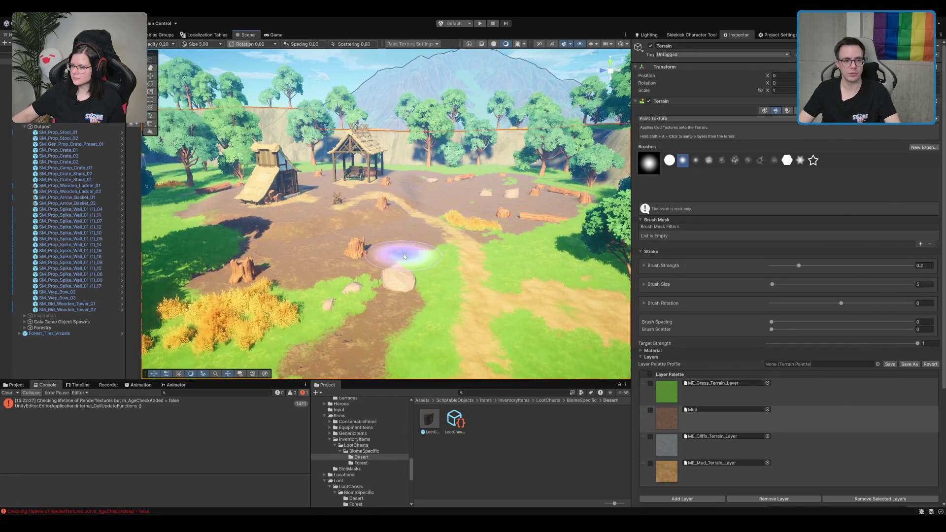
pyautogui.scroll(-3)
pyautogui.scroll(-3)
pyautogui.scroll(3)
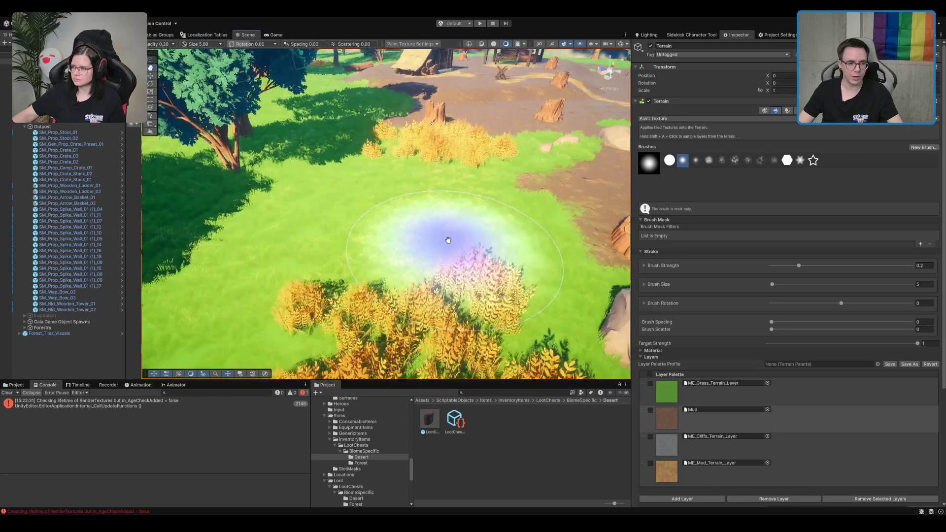
pyautogui.scroll(-3)
pyautogui.moveTo(367, 165); pyautogui.dragTo(553, 194)
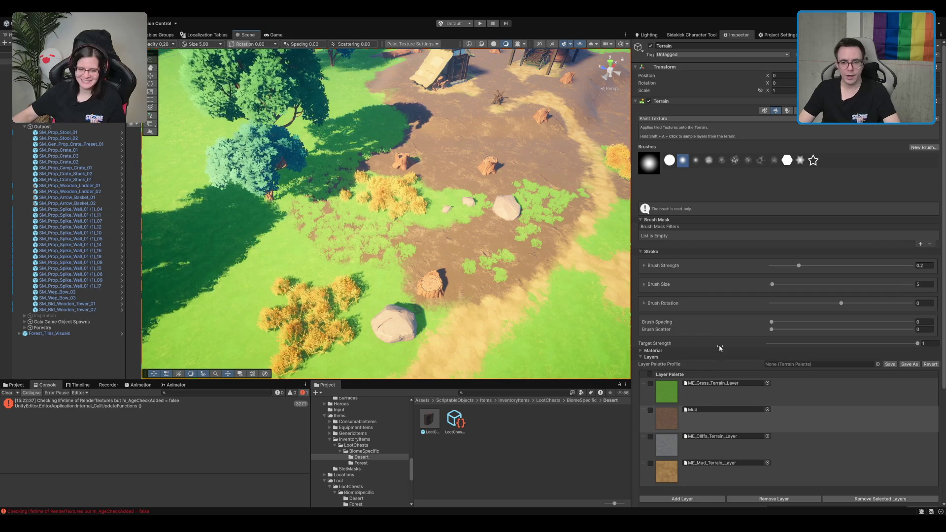
pyautogui.click(715, 471)
# Step: Lower the texture brush size to 2, reselect the Mud layer, then go to Paint Details
pyautogui.click(918, 285)
pyautogui.write('2')
pyautogui.press('Return')
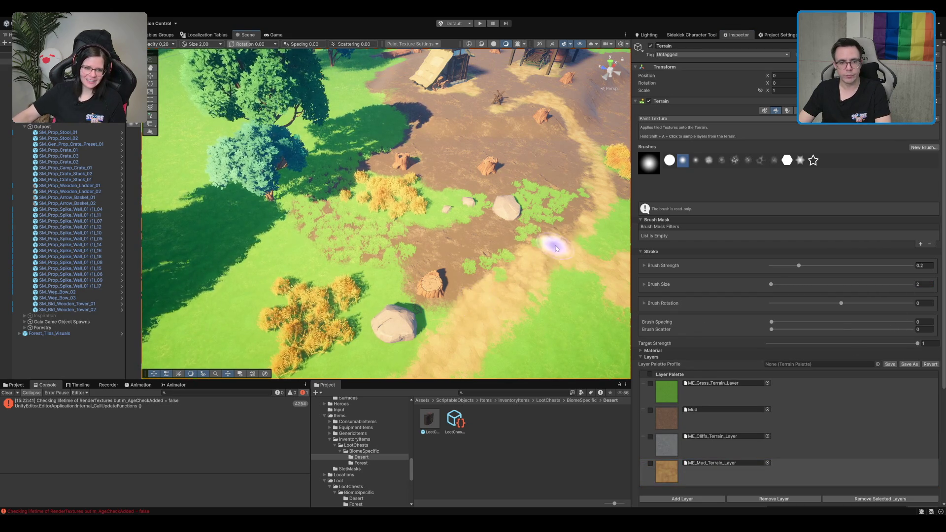
pyautogui.press('Left')
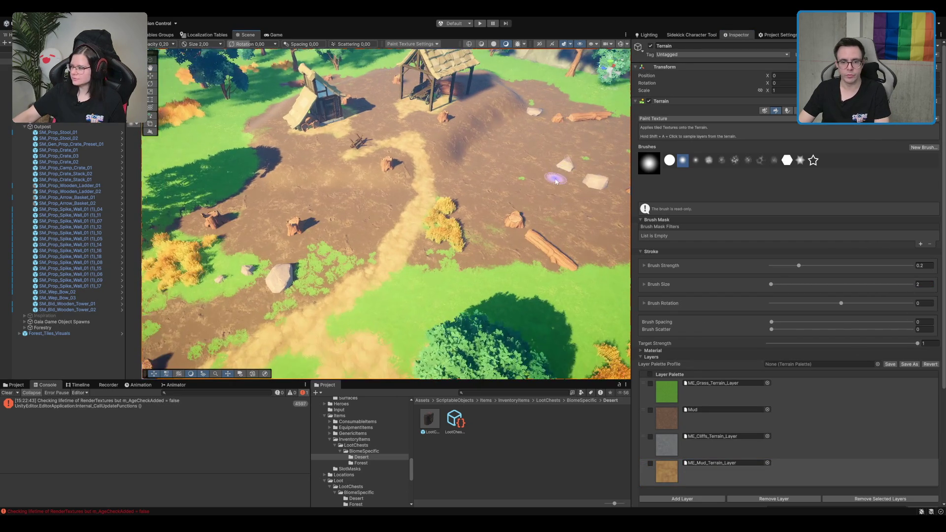
pyautogui.click(764, 423)
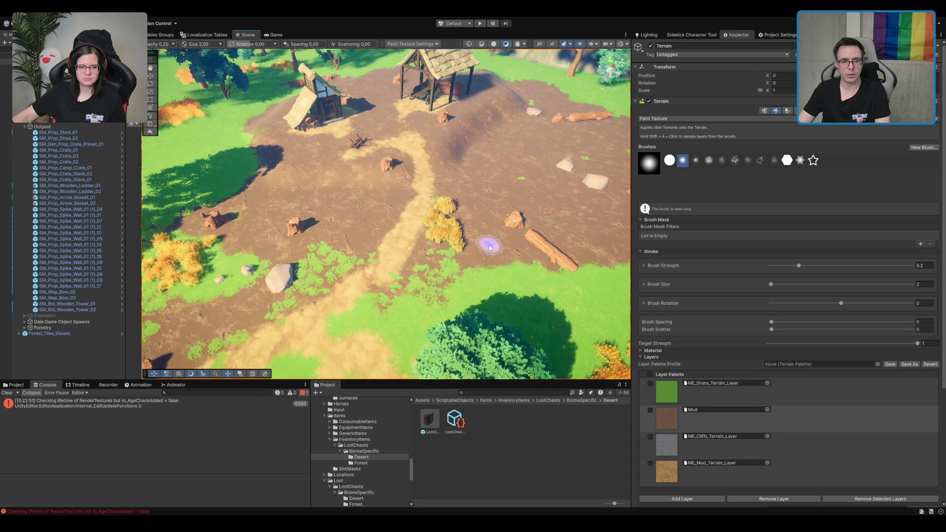
pyautogui.press('F6')
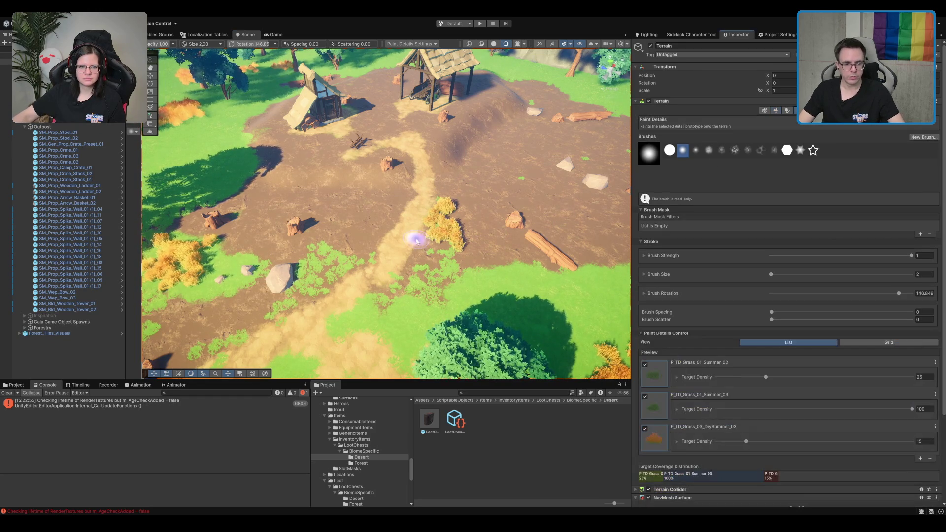
# Step: Erase the dry yellow grass clump and the grass covering the dirt path
pyautogui.click(440, 223)
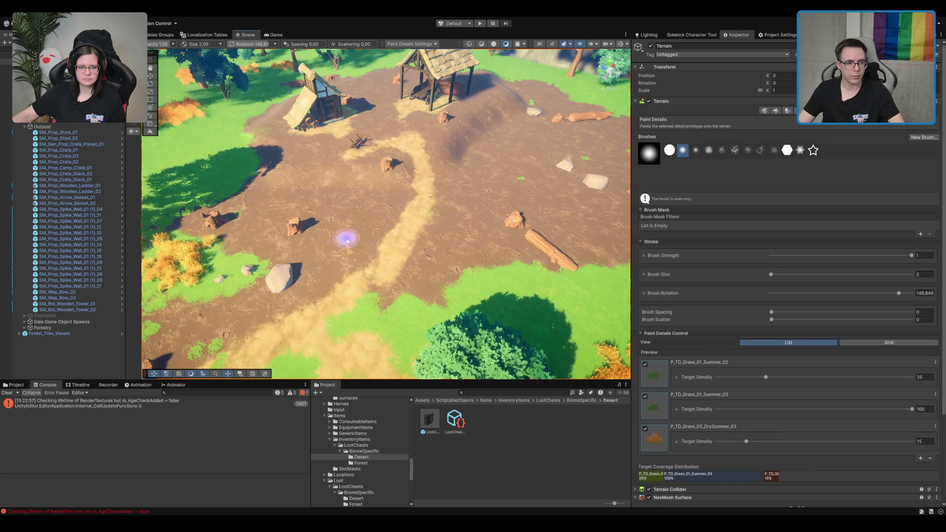
pyautogui.scroll(3)
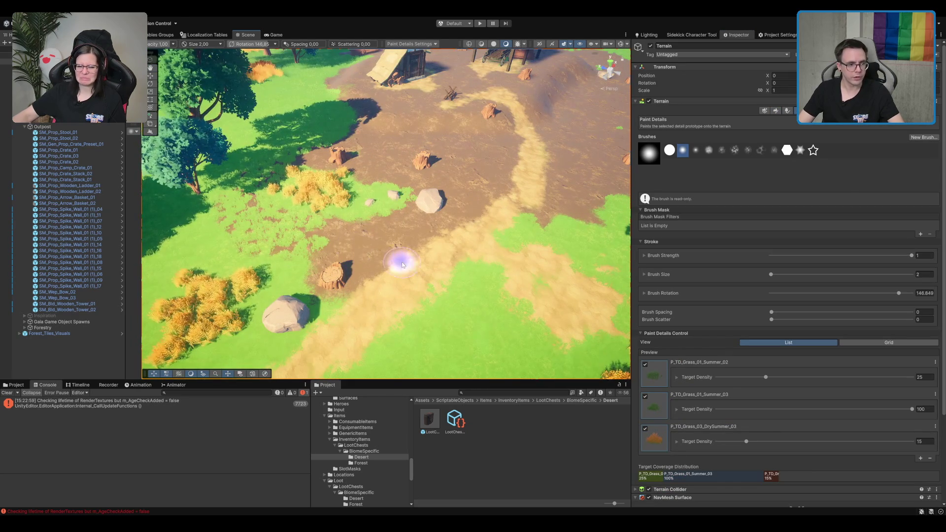
pyautogui.moveTo(323, 243); pyautogui.dragTo(250, 234)
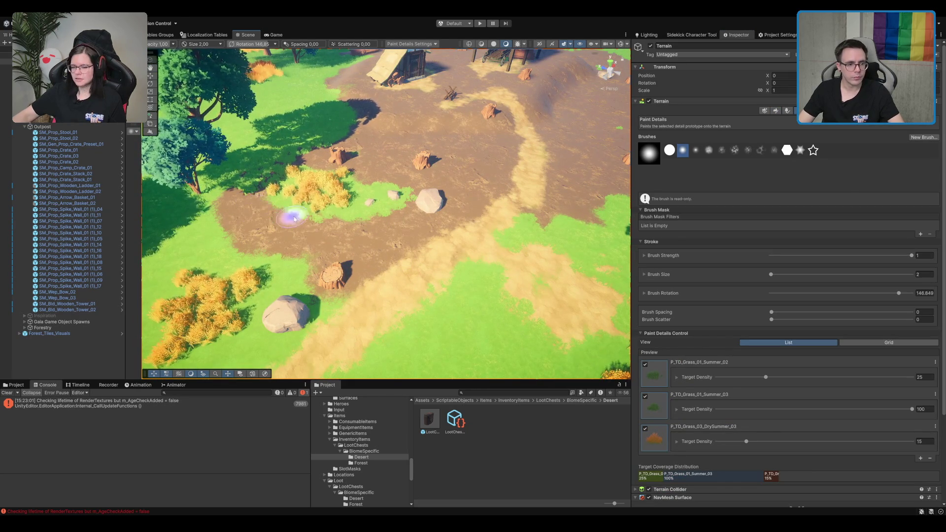
pyautogui.scroll(3)
pyautogui.moveTo(309, 250); pyautogui.dragTo(372, 182)
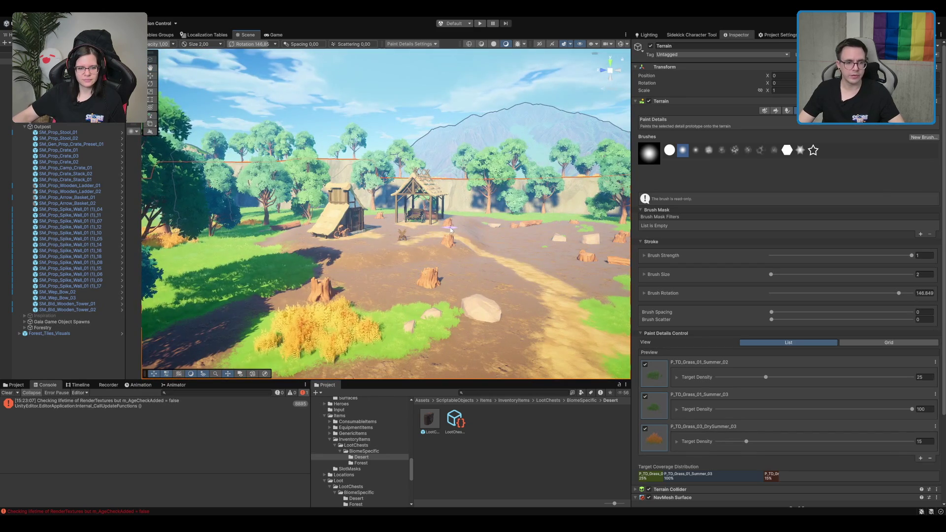
# Step: Undo the stray lake water selection and switch the terrain tool to Paint Trees
pyautogui.press('w')
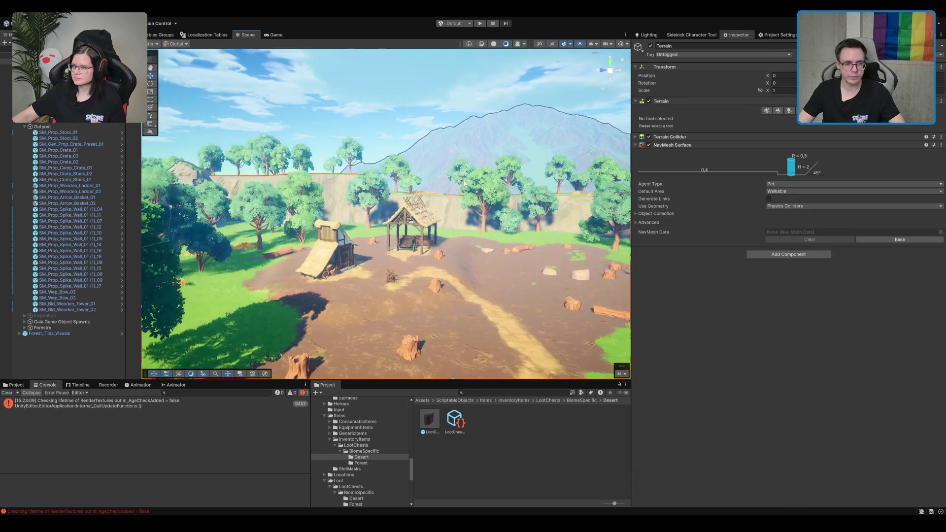
pyautogui.click(448, 194)
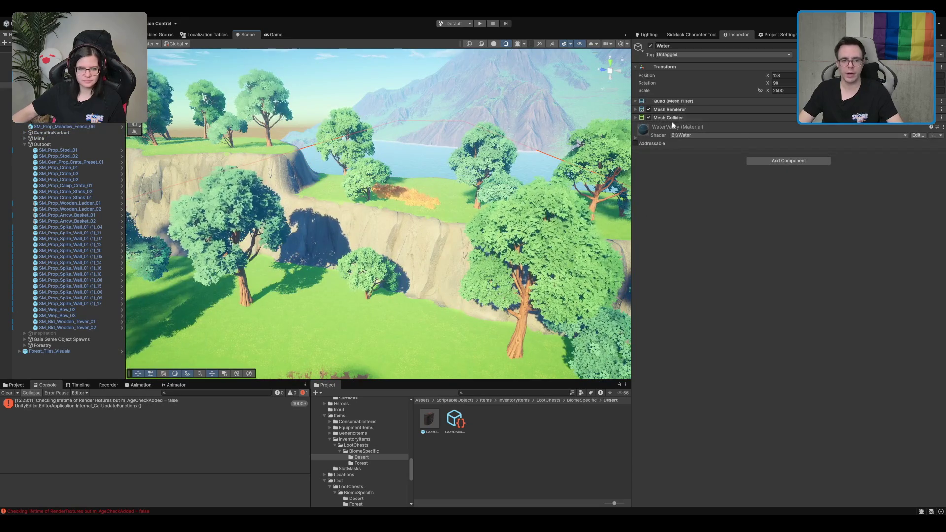
pyautogui.hotkey('ctrl', 'z')
pyautogui.hotkey('ctrl', 'z')
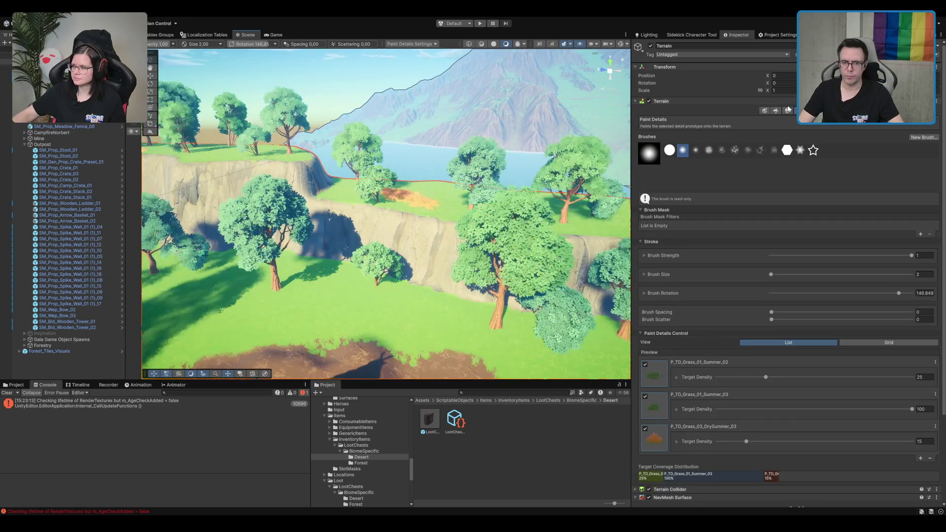
pyautogui.hotkey('ctrl', 'z')
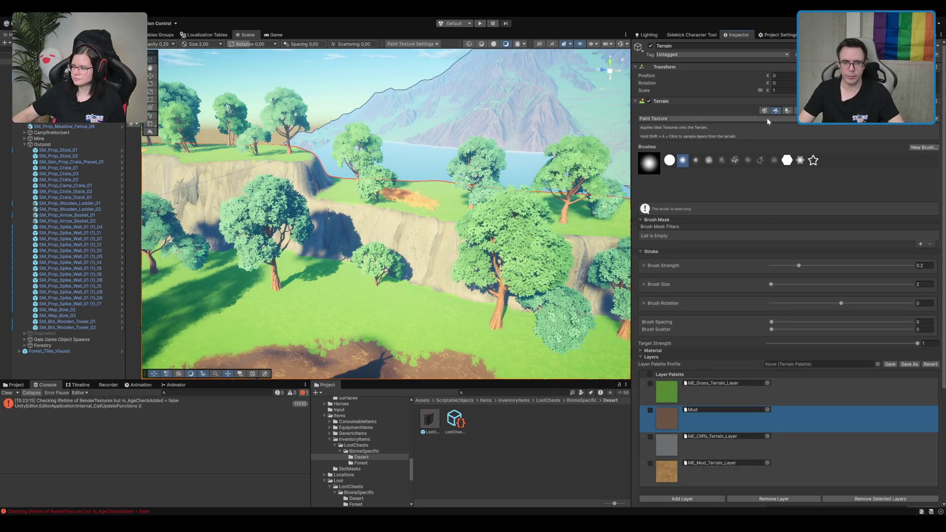
pyautogui.click(787, 112)
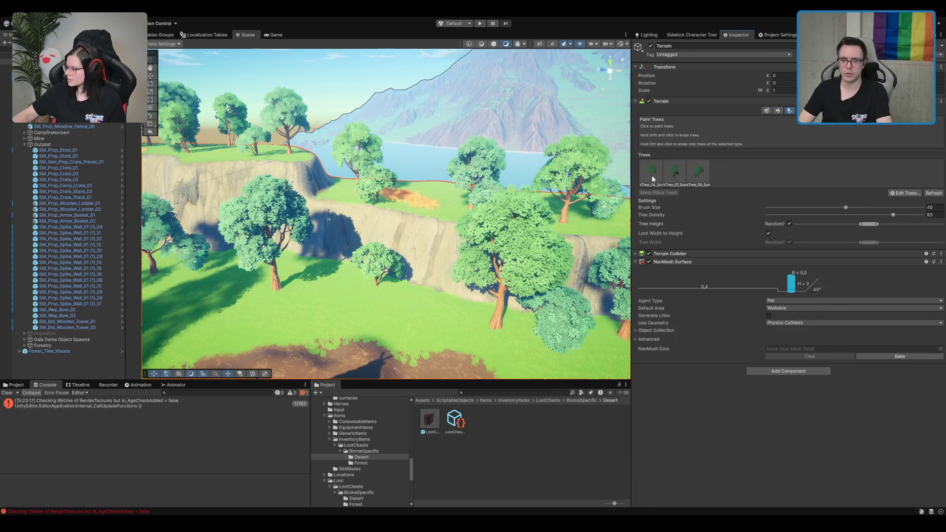
# Step: Select the first tree prototype and paint trees across the cliff-top grass and near the cliff edge
pyautogui.click(653, 179)
pyautogui.click(942, 207)
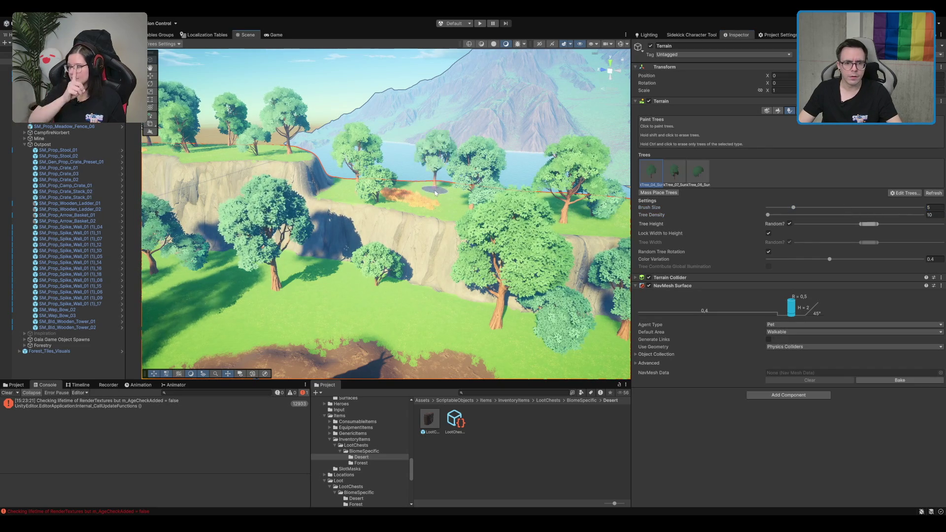
pyautogui.moveTo(479, 192); pyautogui.dragTo(357, 199)
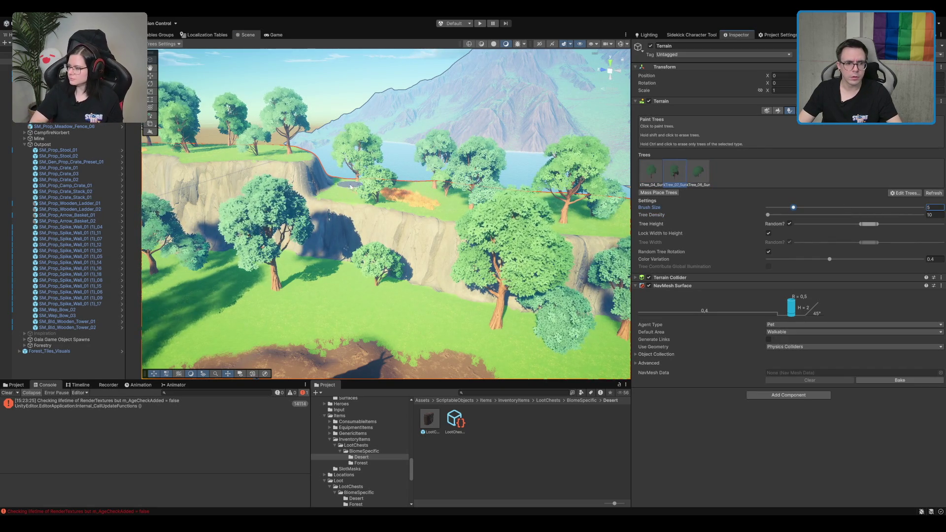
pyautogui.click(452, 203)
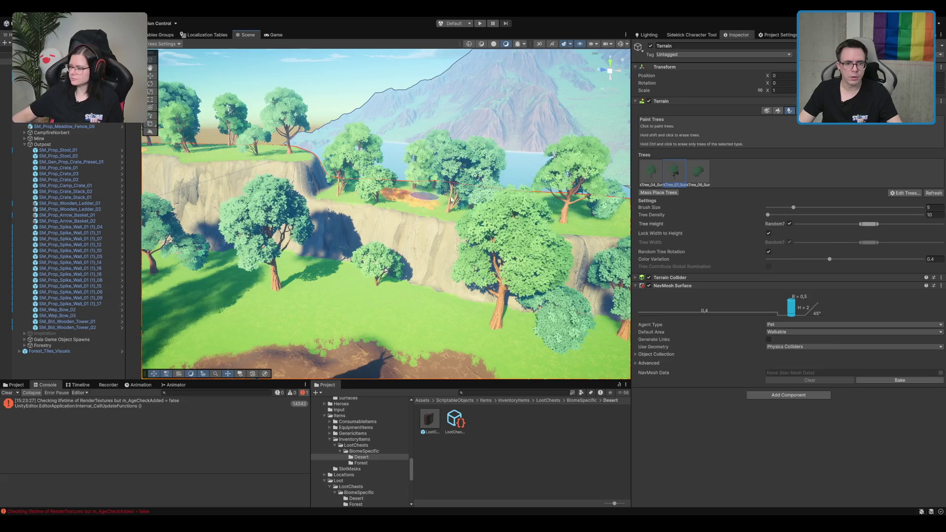
pyautogui.scroll(3)
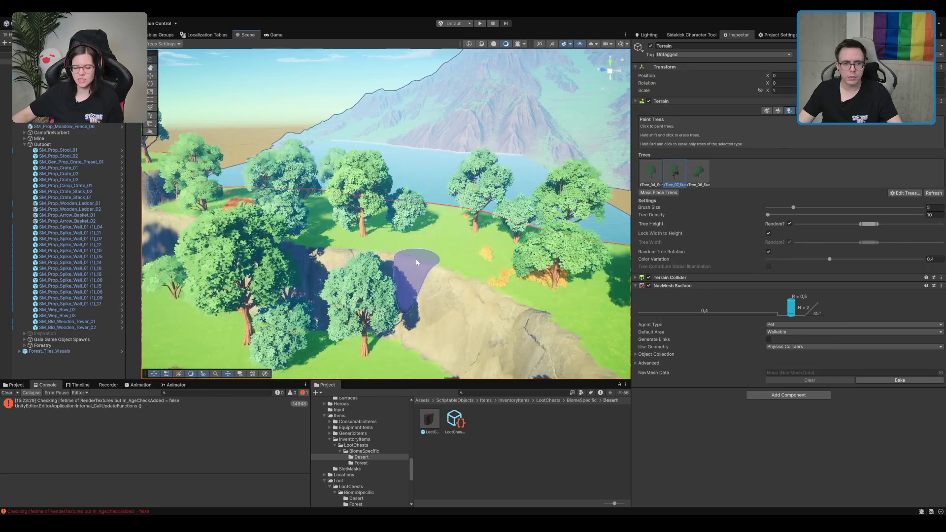
pyautogui.scroll(3)
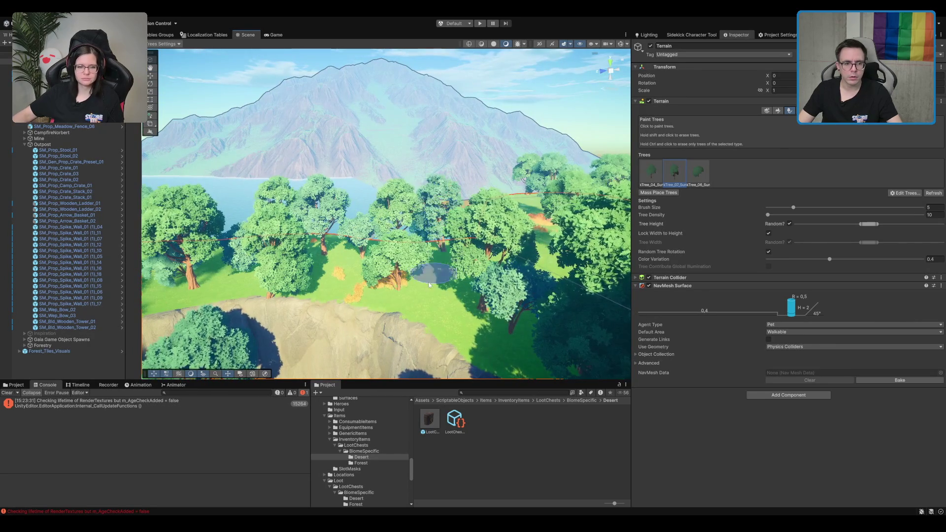
pyautogui.moveTo(289, 318); pyautogui.dragTo(369, 245)
pyautogui.scroll(3)
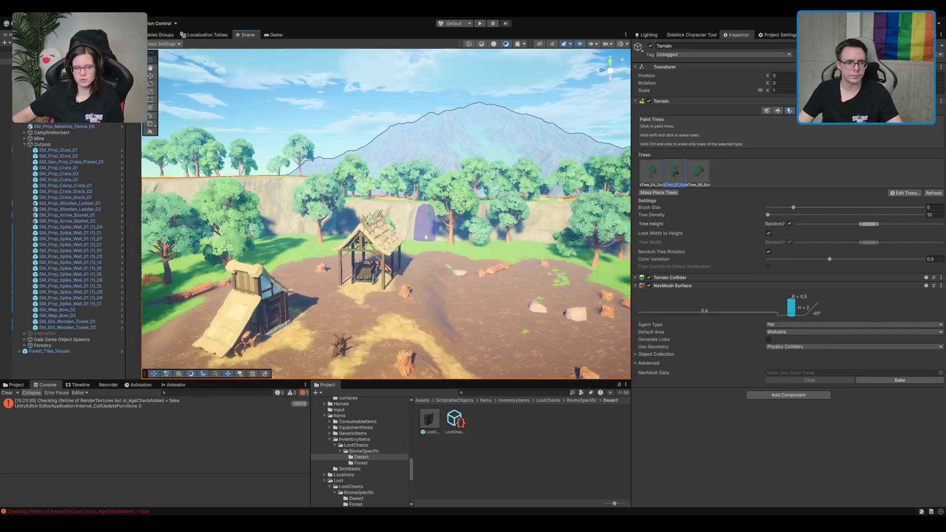
pyautogui.scroll(-3)
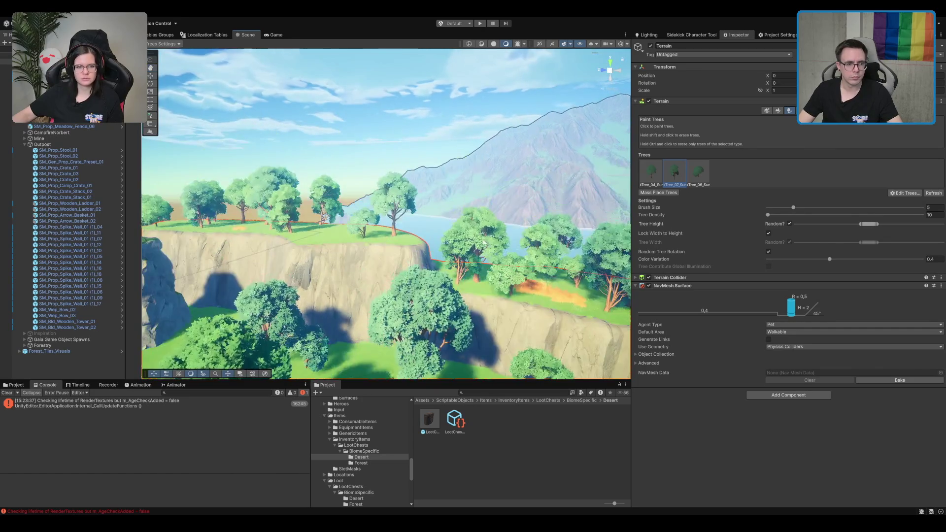
pyautogui.click(384, 251)
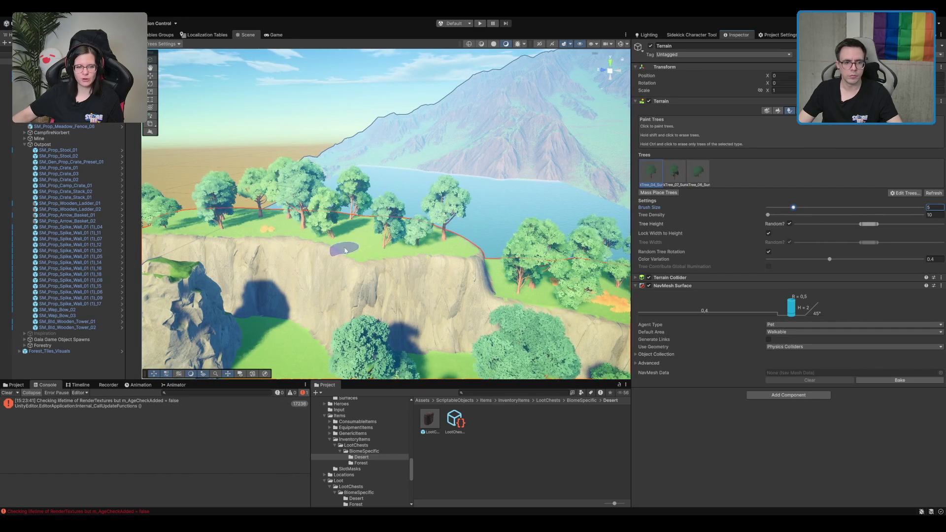
pyautogui.scroll(3)
pyautogui.moveTo(418, 343); pyautogui.dragTo(318, 186)
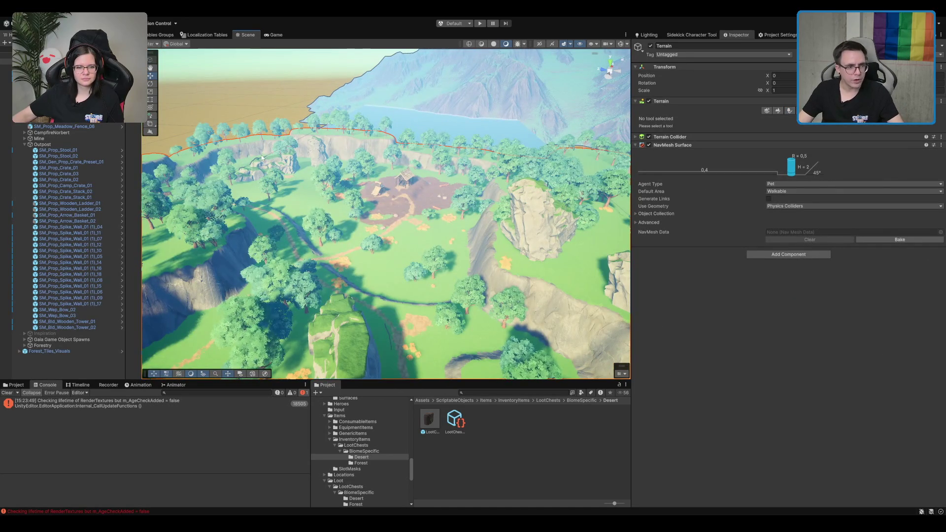
# Step: Select Cliff7_04 and move it beside the outpost hut
pyautogui.click(274, 162)
pyautogui.scroll(3)
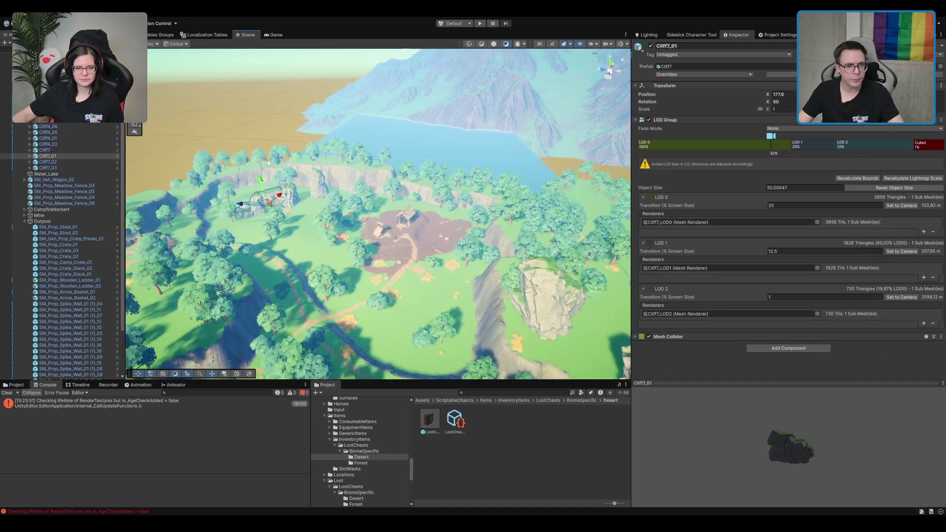
pyautogui.click(266, 150)
pyautogui.moveTo(266, 152); pyautogui.dragTo(419, 236)
pyautogui.press('f')
pyautogui.press('w')
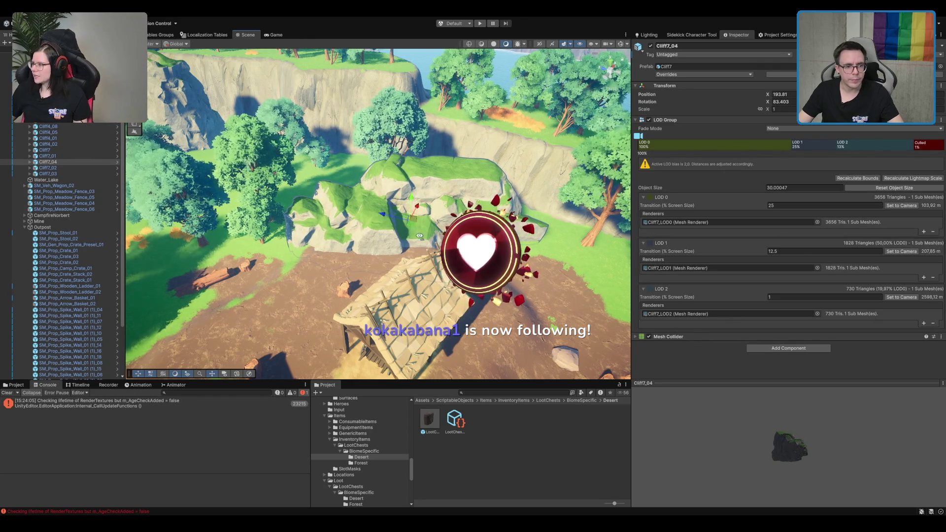
# Step: Rotate Cliff7_05 into a new orientation beside the hut, leaving it at X 199.87
pyautogui.press('f')
pyautogui.press('e')
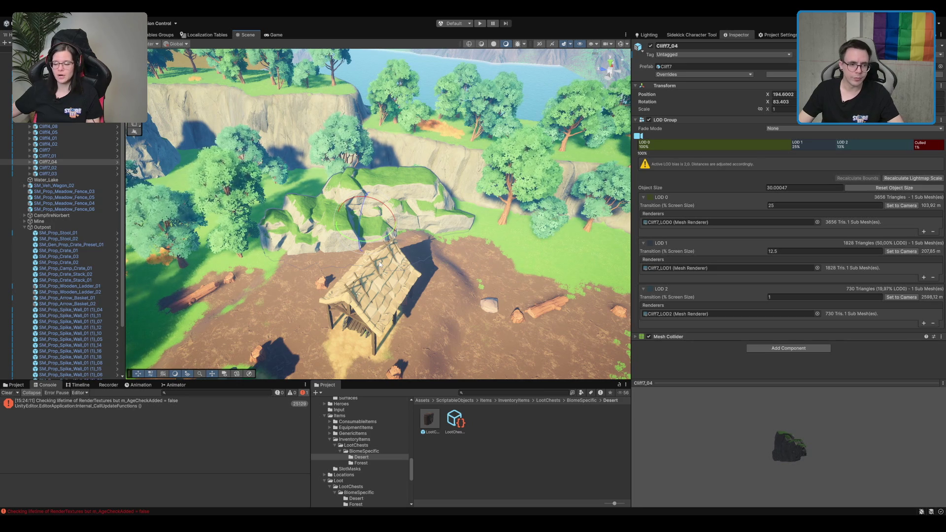
pyautogui.moveTo(392, 231); pyautogui.dragTo(453, 241)
pyautogui.press('w')
pyautogui.press('w')
pyautogui.scroll(-3)
pyautogui.moveTo(358, 280); pyautogui.dragTo(424, 125)
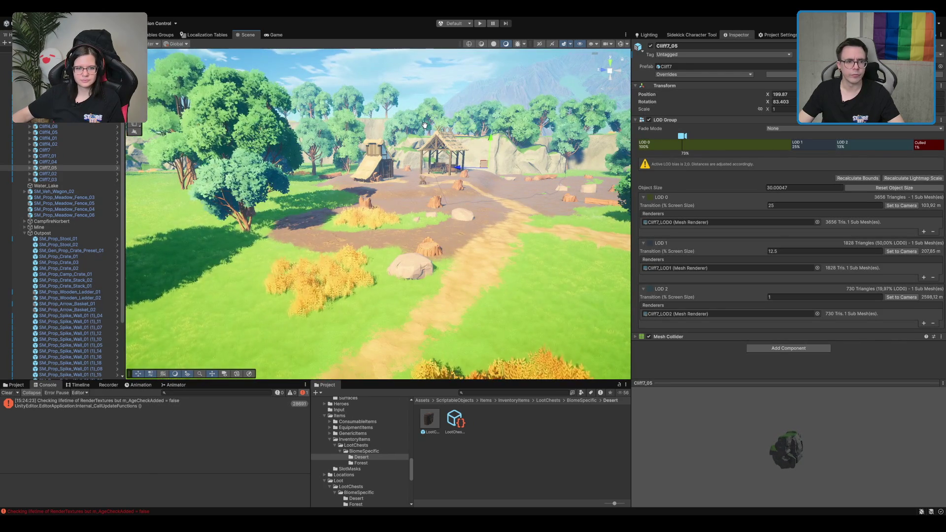
pyautogui.scroll(-3)
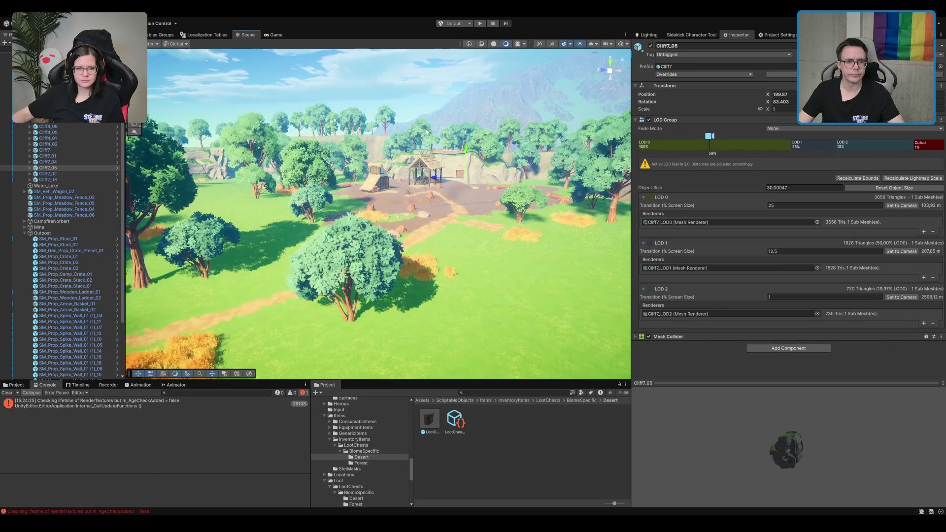
pyautogui.scroll(-3)
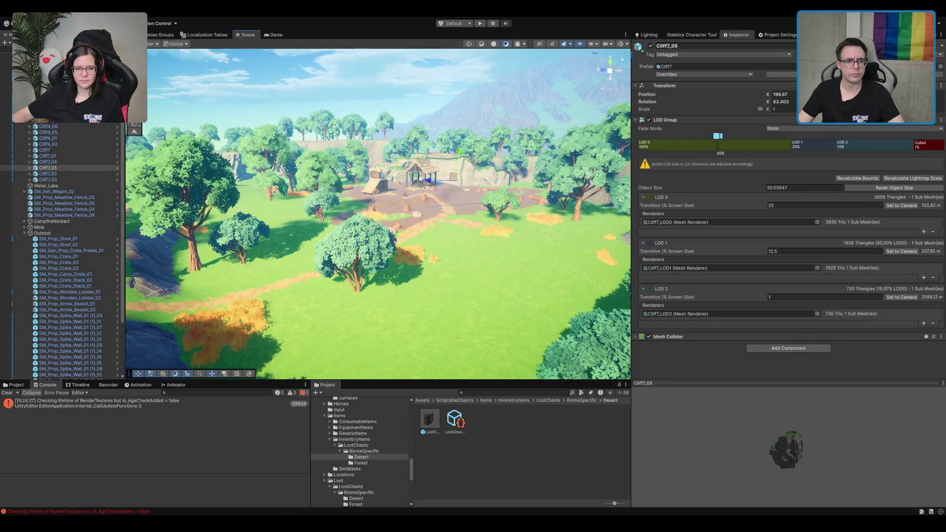
pyautogui.scroll(3)
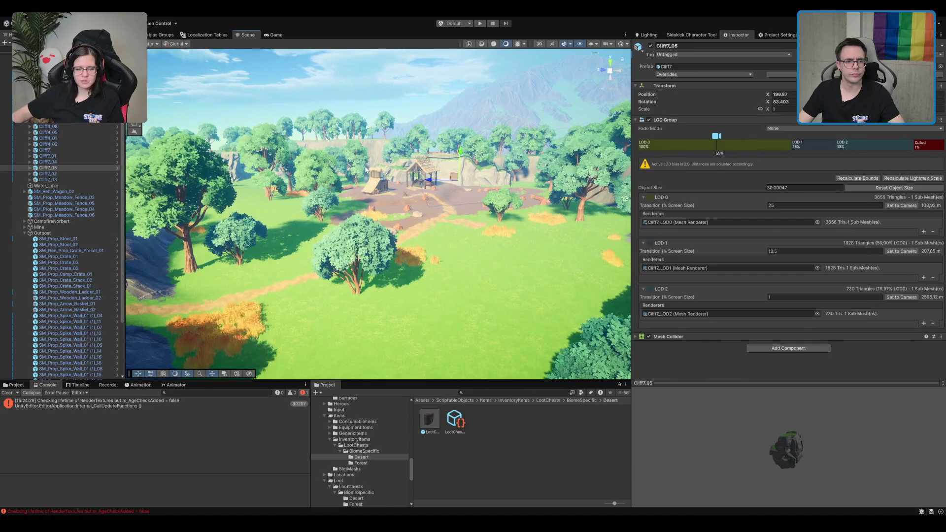
pyautogui.moveTo(422, 198); pyautogui.dragTo(459, 315)
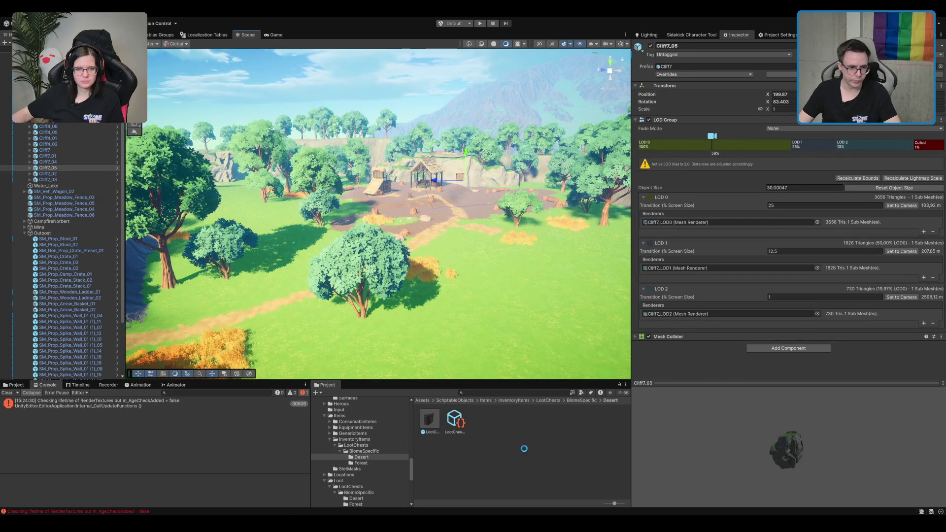
# Step: Browse the Project folders to the Boot scene, then read and clear the console errors
pyautogui.click(362, 413)
pyautogui.press('Home')
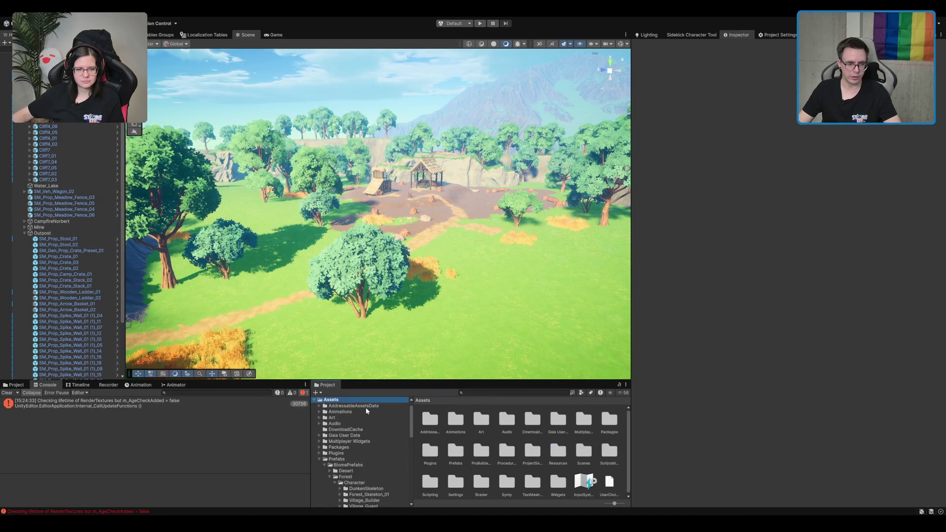
pyautogui.click(351, 460)
pyautogui.press('Left')
pyautogui.press('Right')
pyautogui.press('Down')
pyautogui.scroll(-3)
pyautogui.click(352, 456)
pyautogui.click(567, 423)
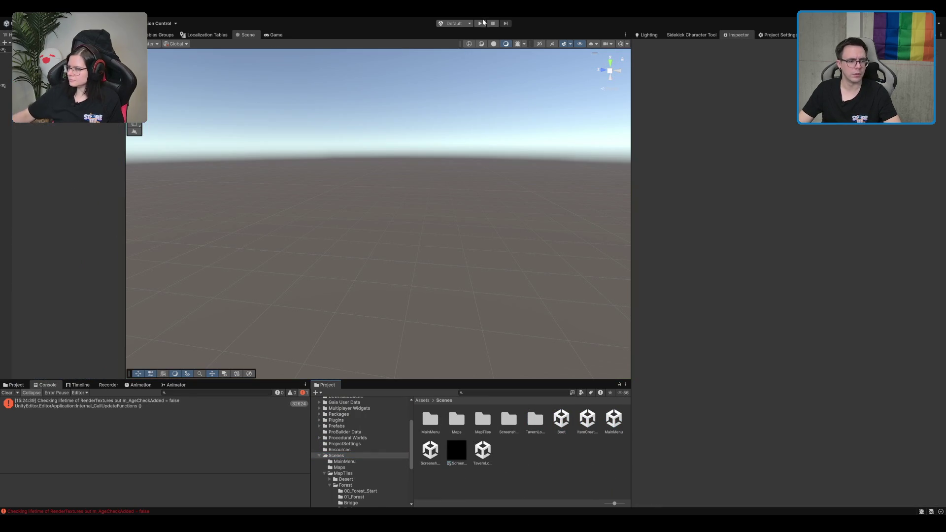
pyautogui.click(64, 409)
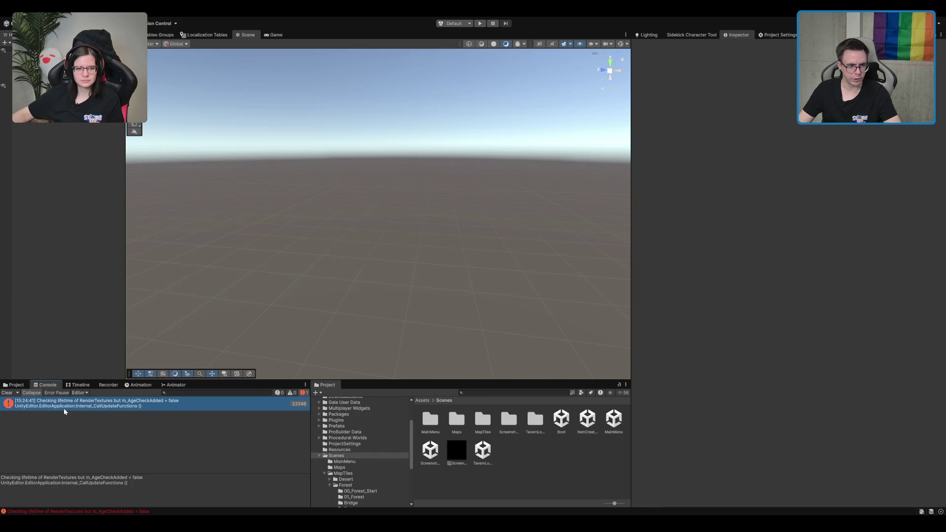
pyautogui.click(7, 393)
# Step: Navigate ScriptableObjects to the Forest biome folder and select MapBiomeData_Forest
pyautogui.scroll(-3)
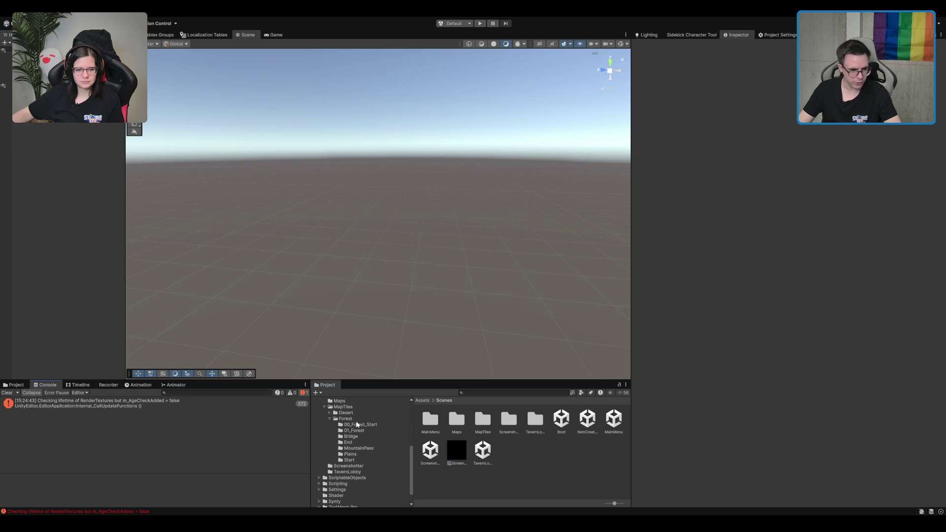
pyautogui.click(359, 410)
pyautogui.click(365, 441)
pyautogui.click(320, 461)
pyautogui.press('Down')
pyautogui.press('Down')
pyautogui.press('Down')
pyautogui.scroll(-3)
pyautogui.press('Down')
pyautogui.press('Down')
pyautogui.press('Down')
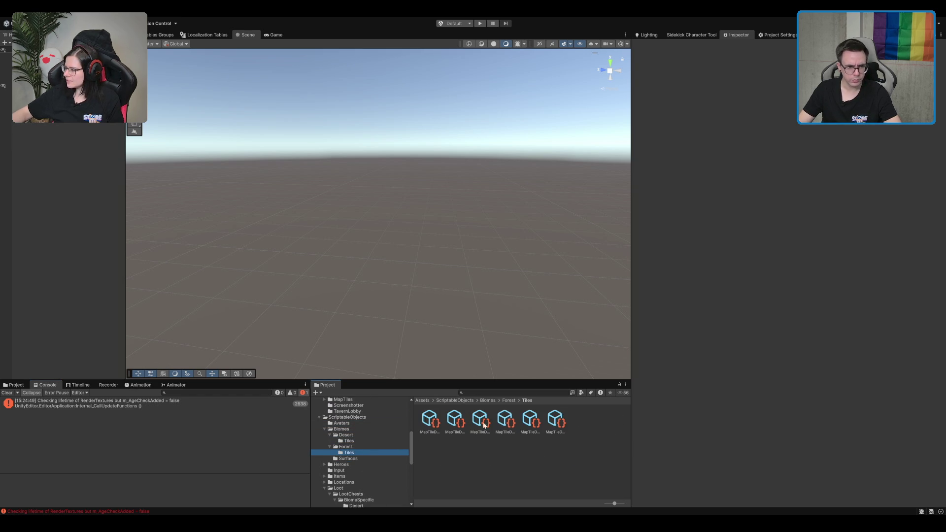
pyautogui.press('Up')
pyautogui.click(466, 426)
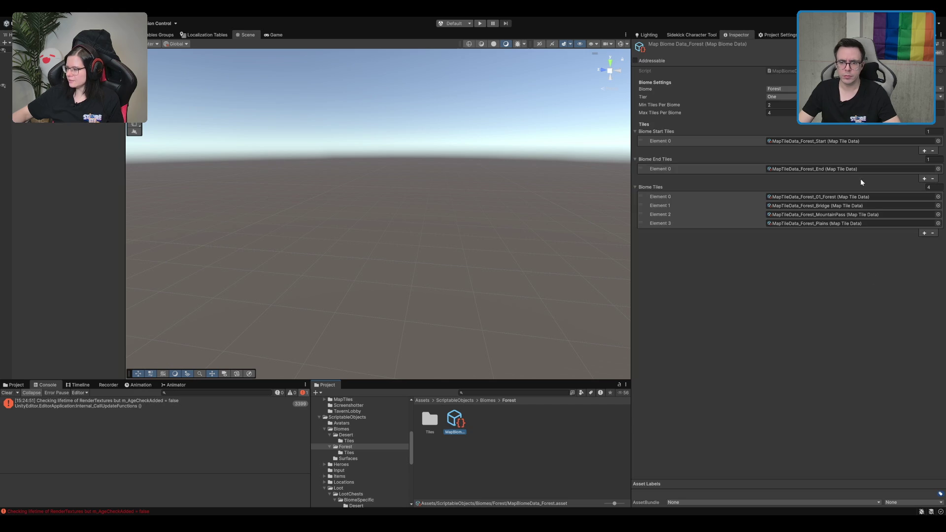
# Step: Trim Biome Tiles to one entry, MapTileData_Forest_01_Forest, and enter play mode
pyautogui.click(928, 187)
pyautogui.write('1')
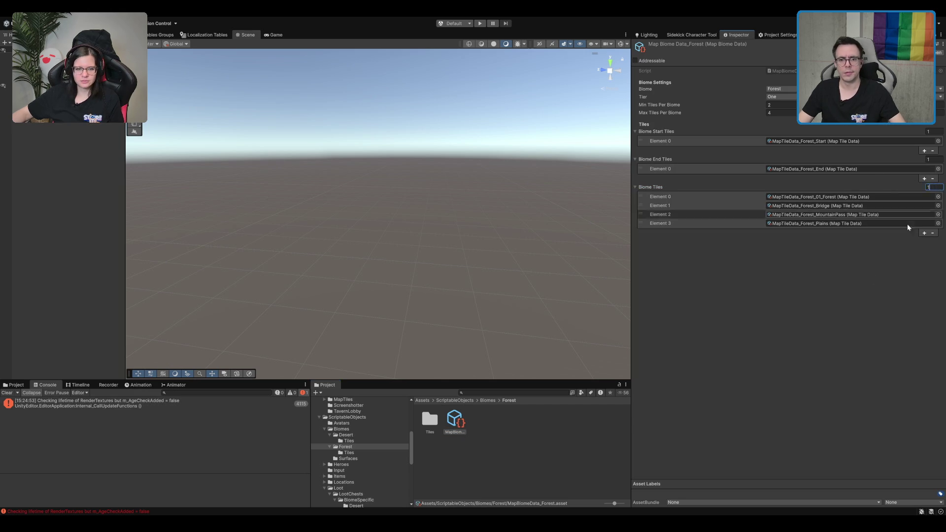
pyautogui.press('Return')
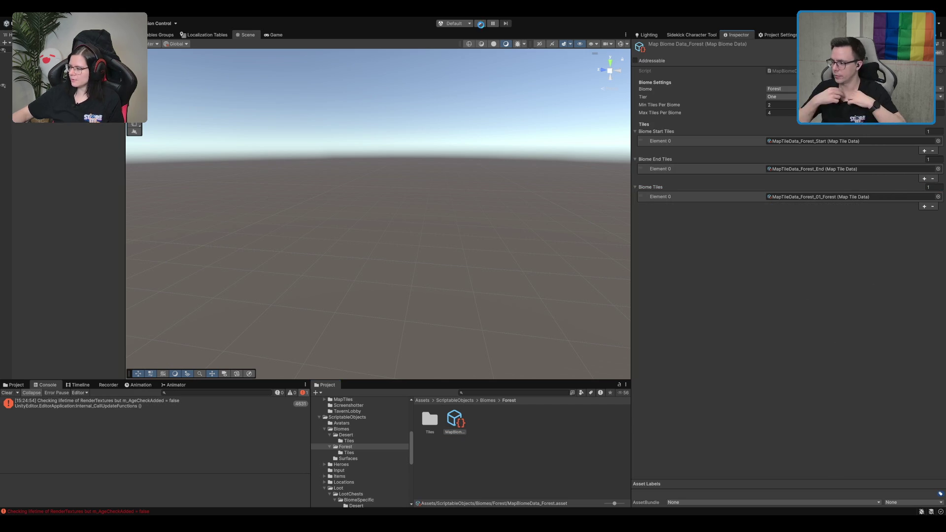
pyautogui.click(480, 23)
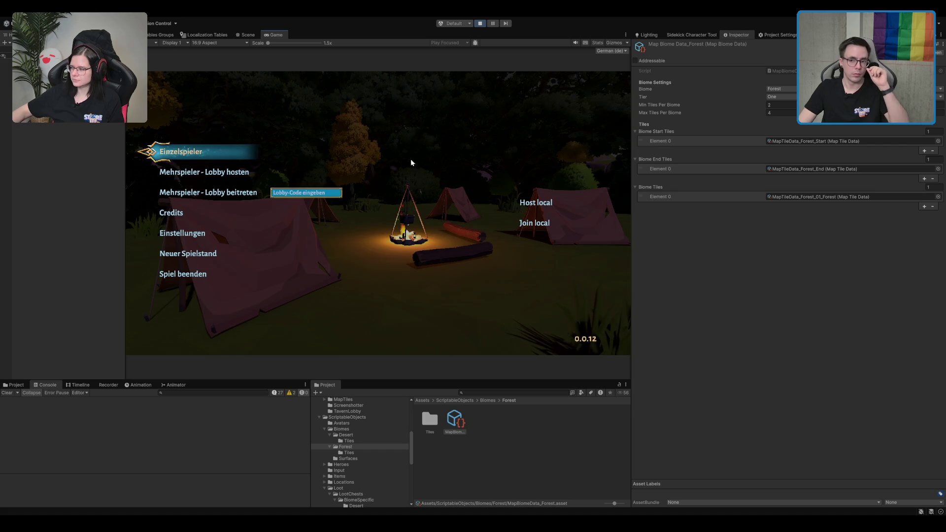
# Step: Start a single-player game in a maximized Game view and run toward the wooden house
pyautogui.click(175, 158)
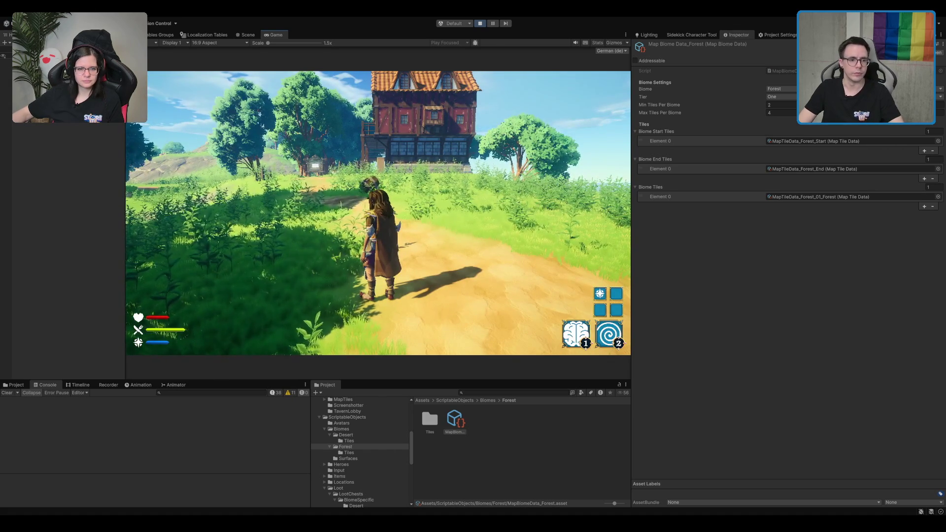
pyautogui.doubleClick(281, 37)
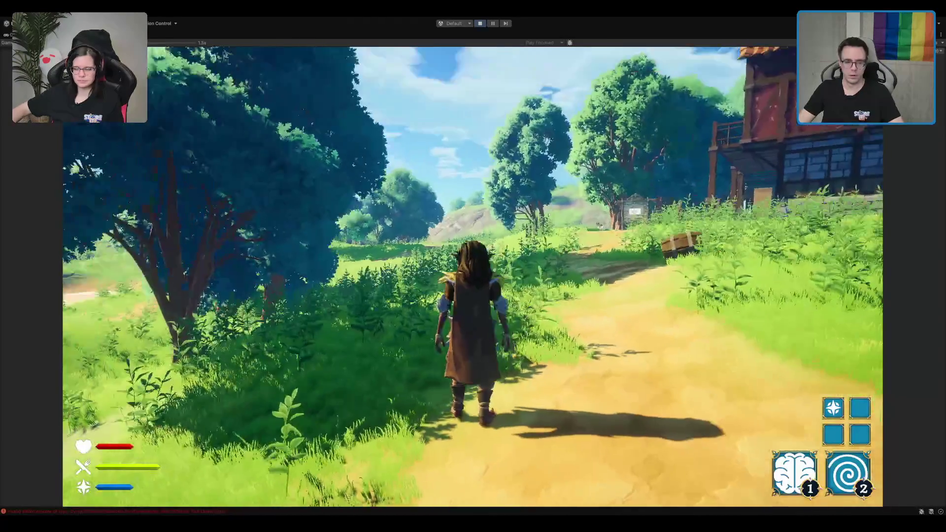
pyautogui.press('w')
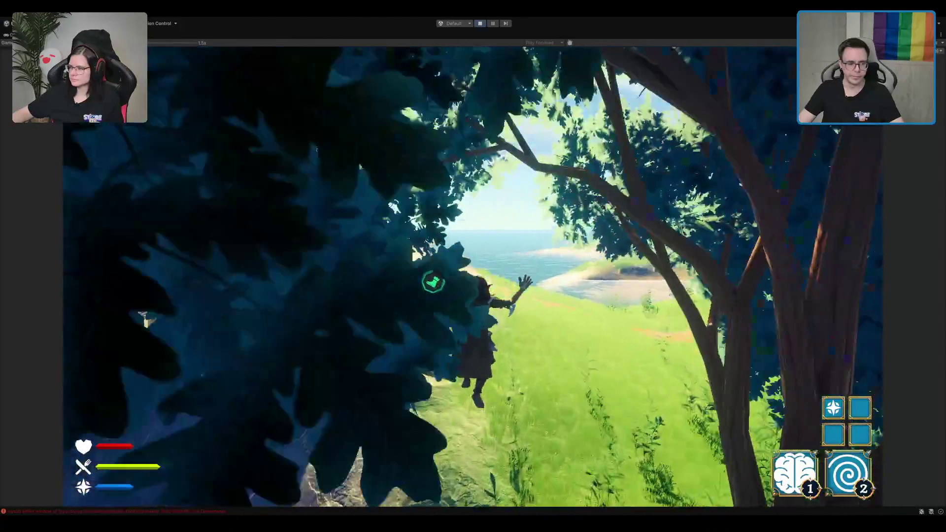
pyautogui.press('w')
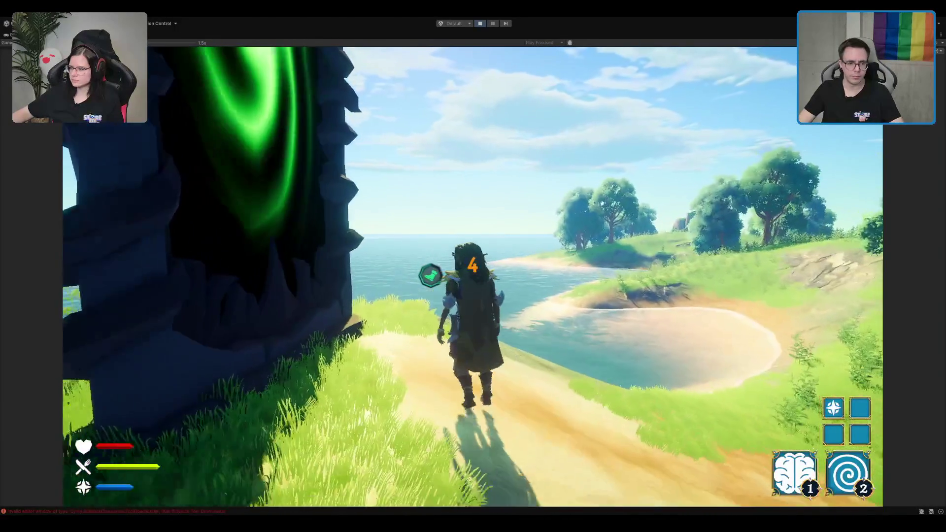
pyautogui.press('w')
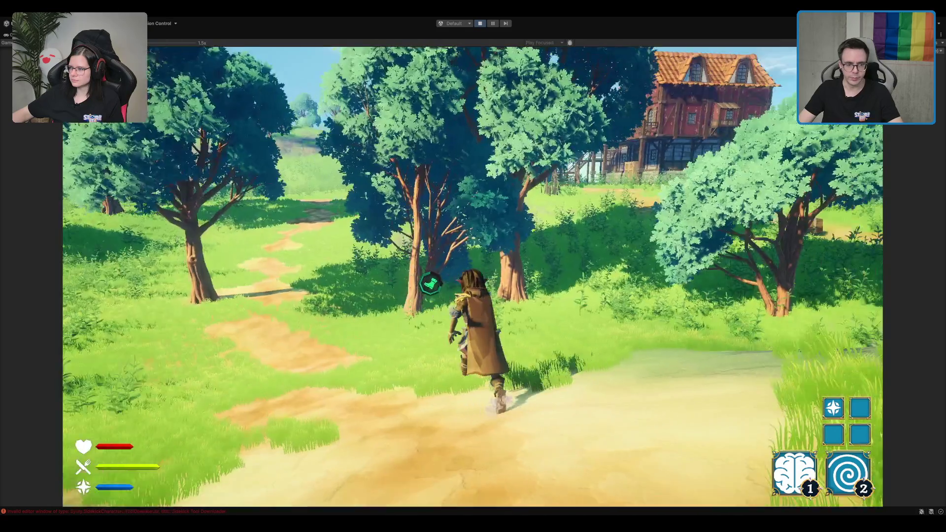
pyautogui.press('w')
# Step: Change the hero's class to Jäger at the wooden cabinet and close the menu
pyautogui.press('2')
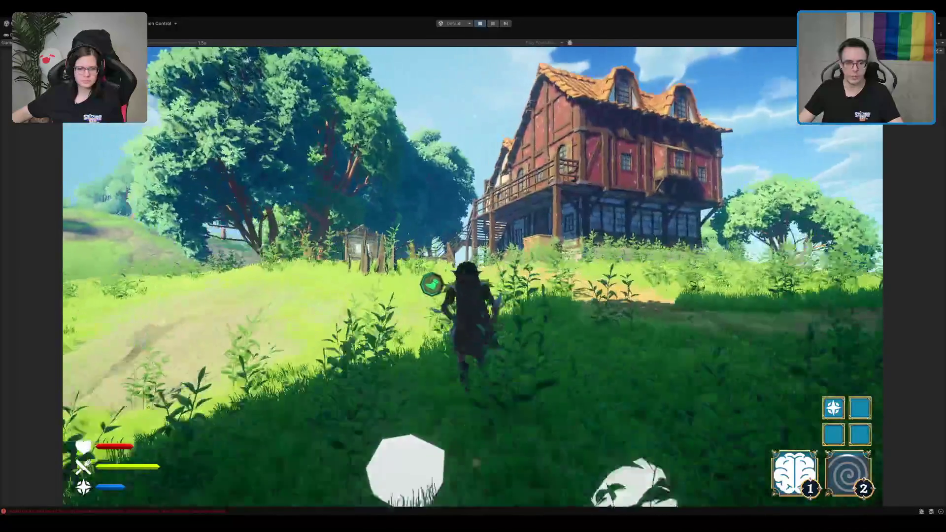
pyautogui.press('w')
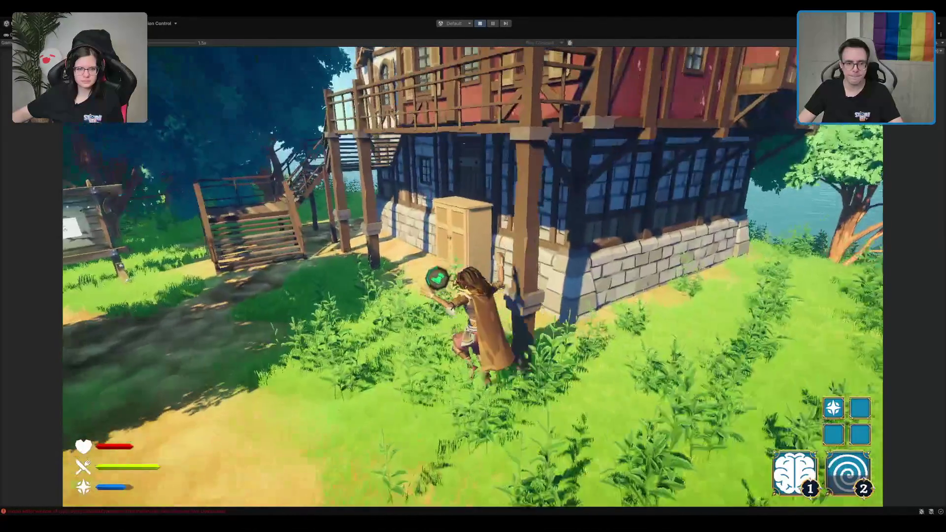
pyautogui.press('e')
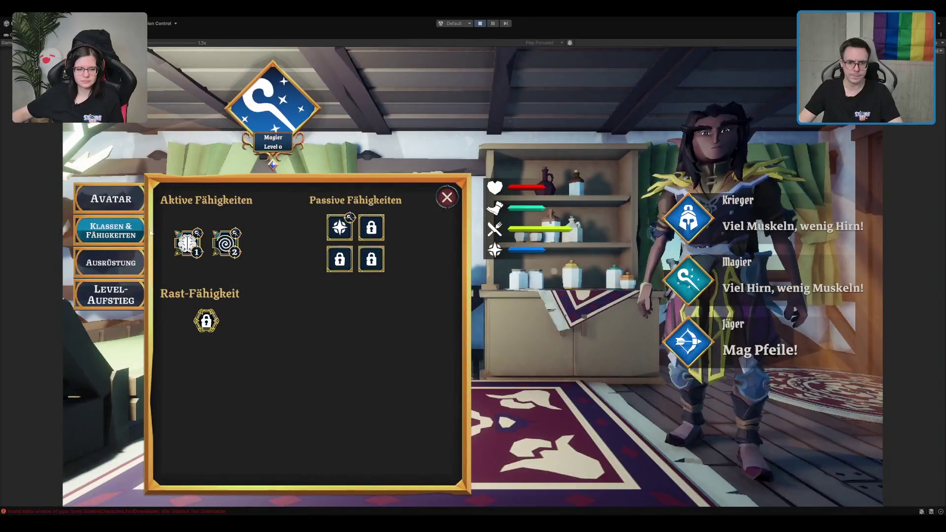
pyautogui.click(747, 359)
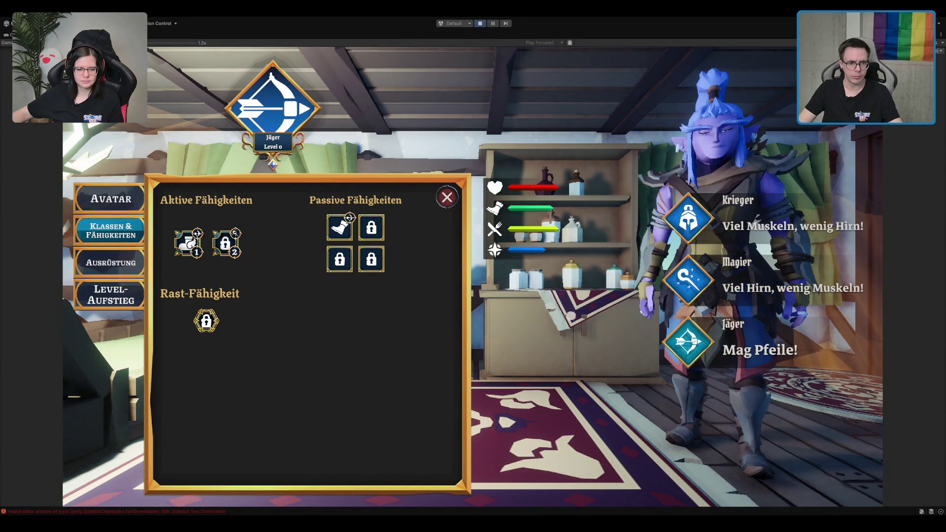
pyautogui.click(447, 197)
pyautogui.click(387, 322)
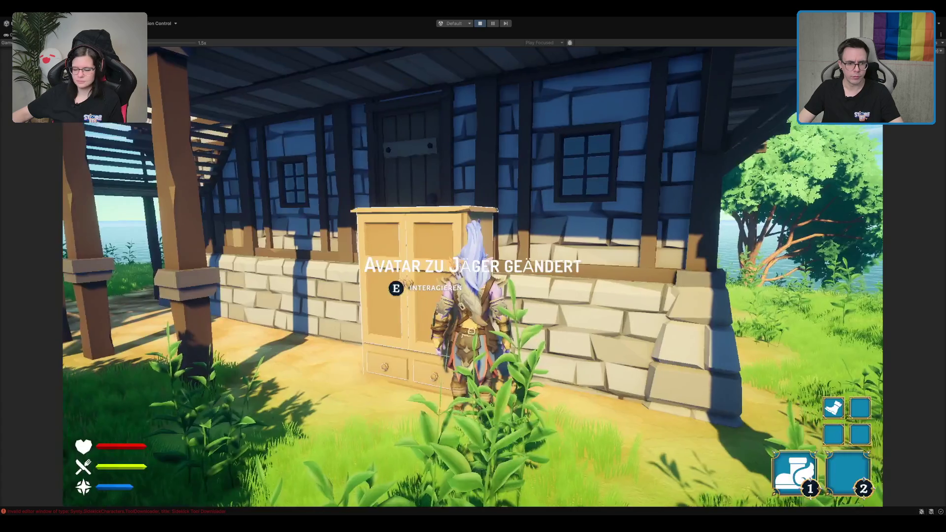
# Step: Run as the hunter through the green portal into the village, then stop Play mode
pyautogui.press('w')
pyautogui.press('a')
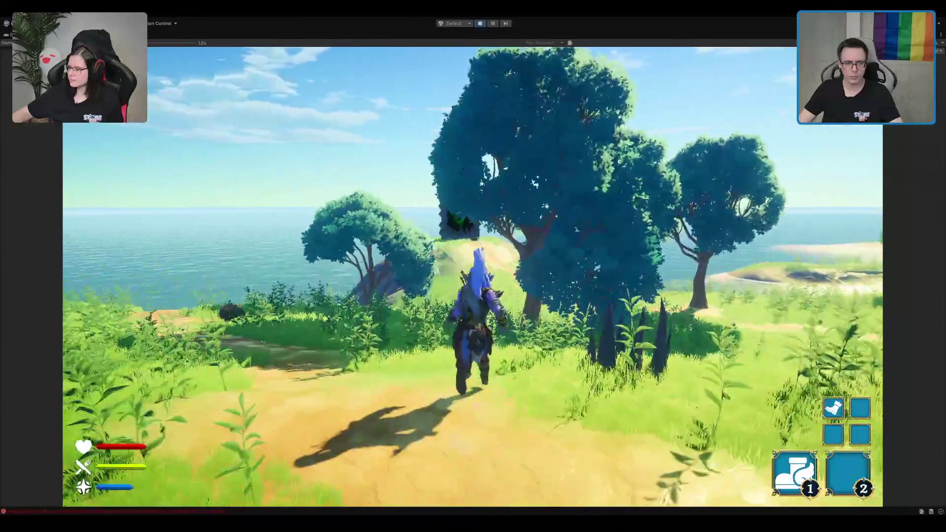
pyautogui.press('d')
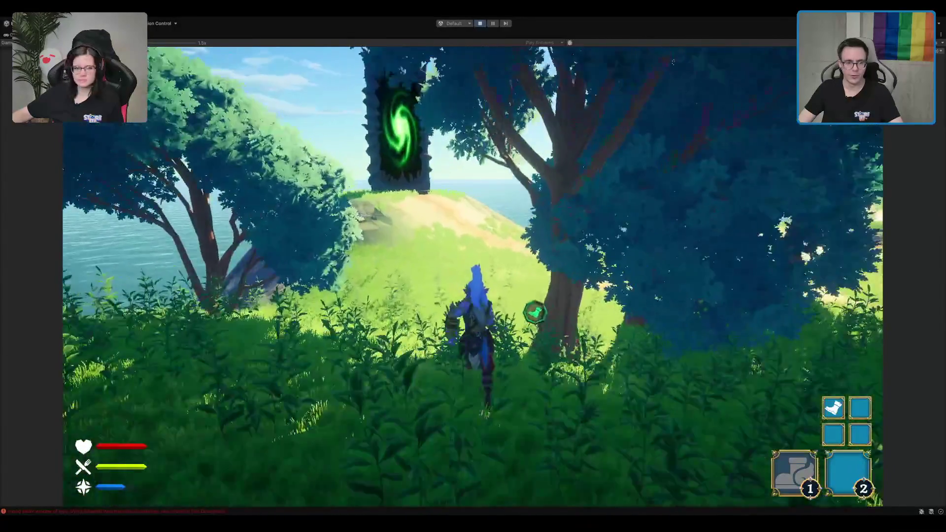
pyautogui.press('a')
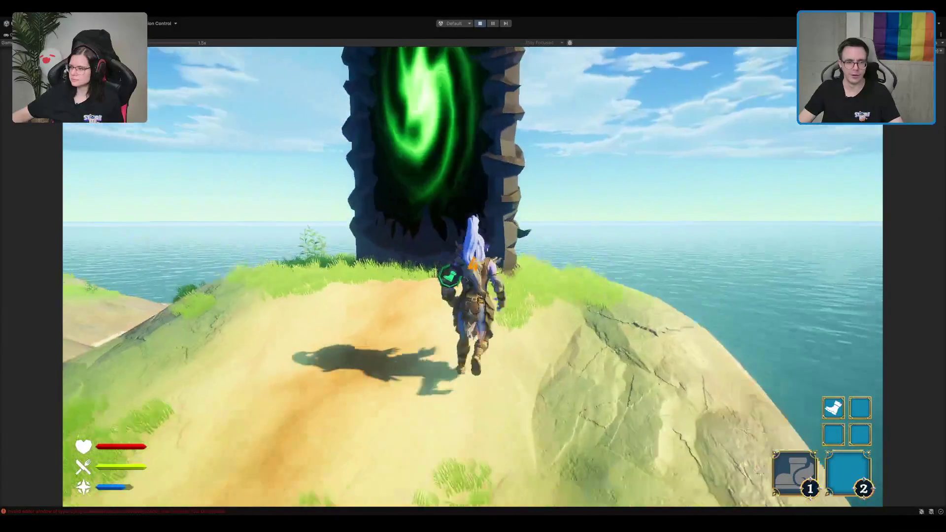
pyautogui.press('w')
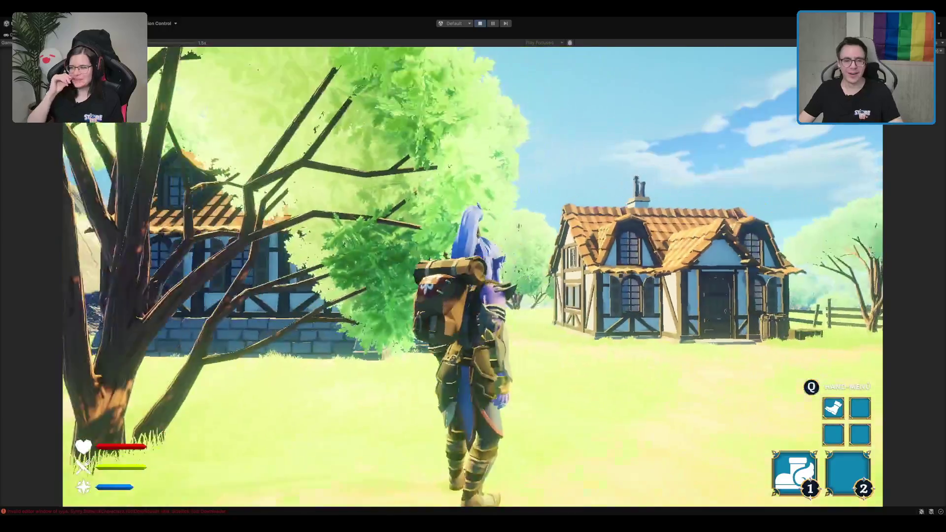
pyautogui.press('w')
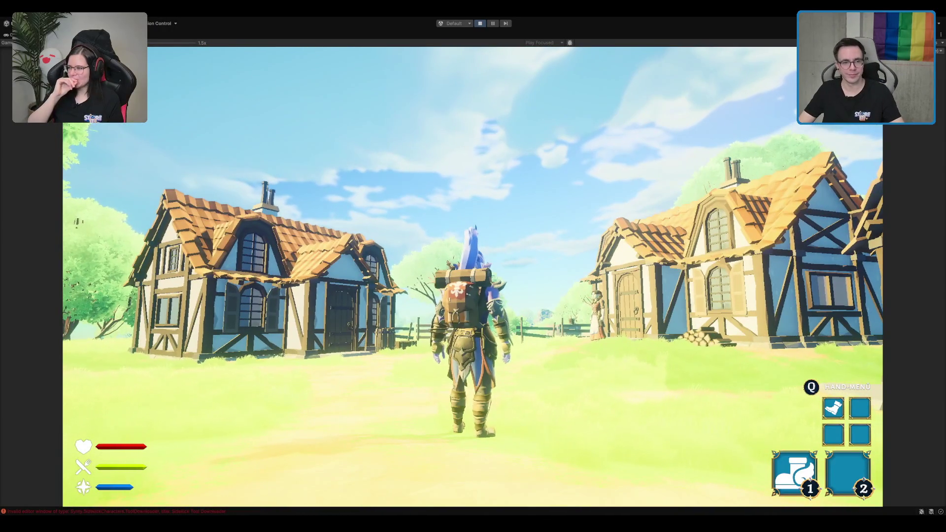
pyautogui.hotkey('ctrl', 'p')
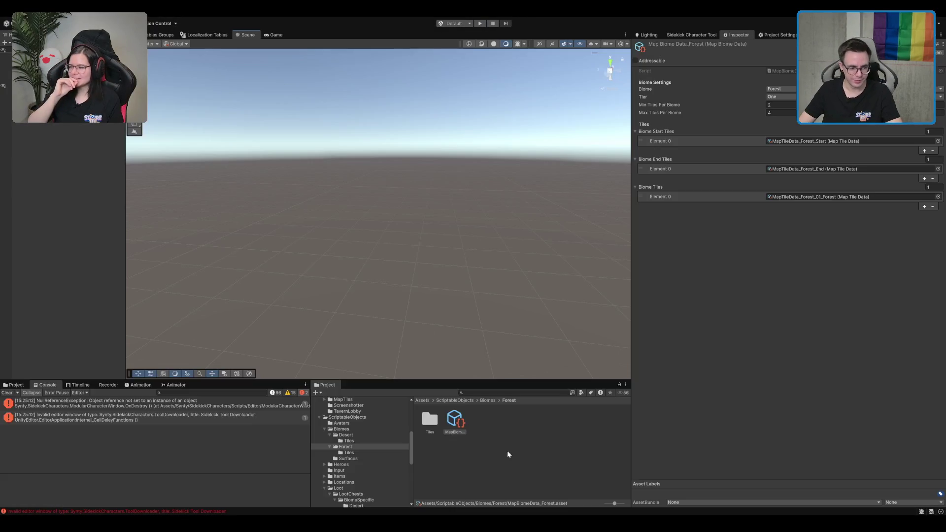
# Step: Browse to Scenes/MapTiles/Forest and open the 01_Forest scene
pyautogui.click(473, 420)
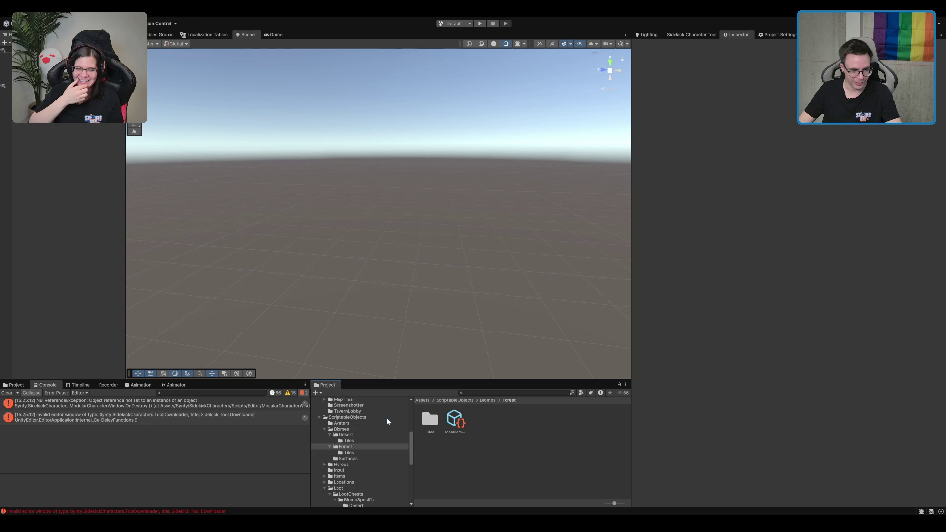
pyautogui.click(387, 418)
pyautogui.press('Left')
pyautogui.press('Up')
pyautogui.press('Up')
pyautogui.press('Up')
pyautogui.click(390, 449)
pyautogui.press('Up')
pyautogui.press('Right')
pyautogui.press('Down')
pyautogui.press('Down')
pyautogui.press('Down')
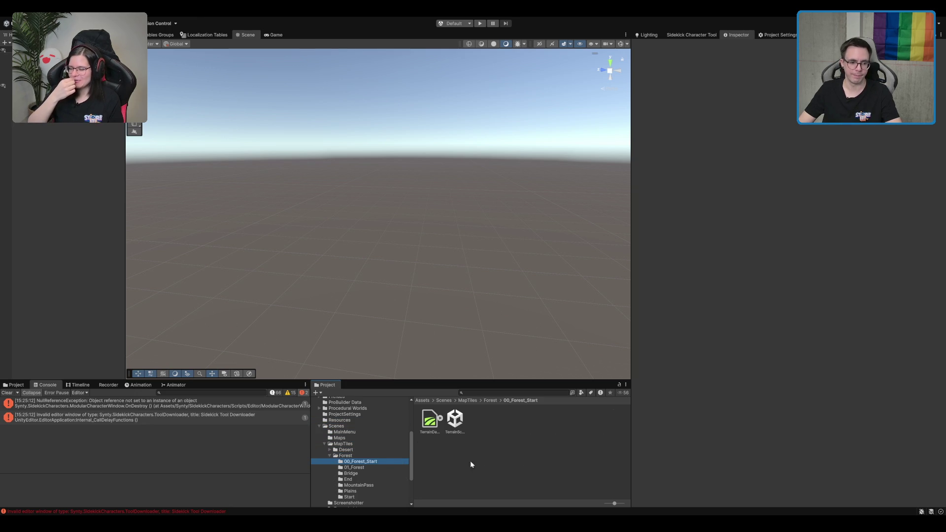
pyautogui.doubleClick(459, 421)
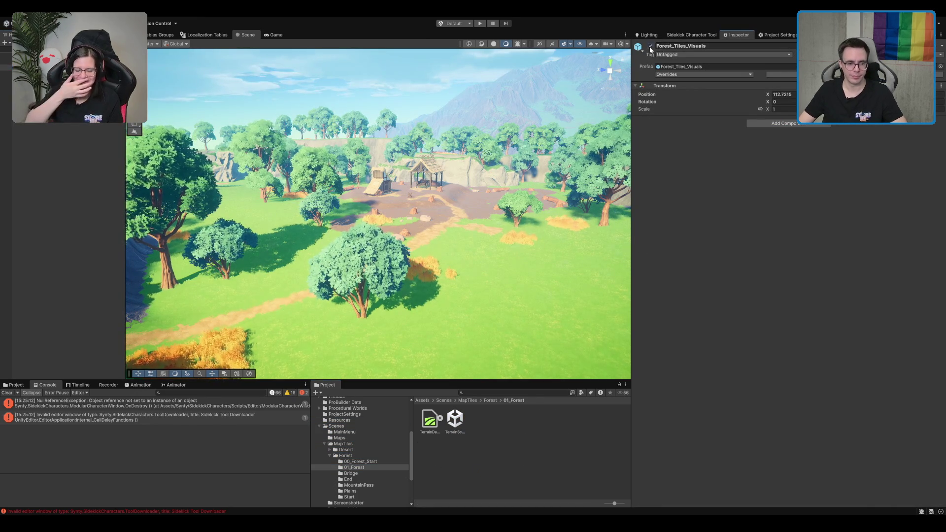
# Step: Go back up to the Scenes folder and open the Boot scene
pyautogui.click(482, 402)
pyautogui.click(455, 402)
pyautogui.click(441, 402)
pyautogui.doubleClick(562, 420)
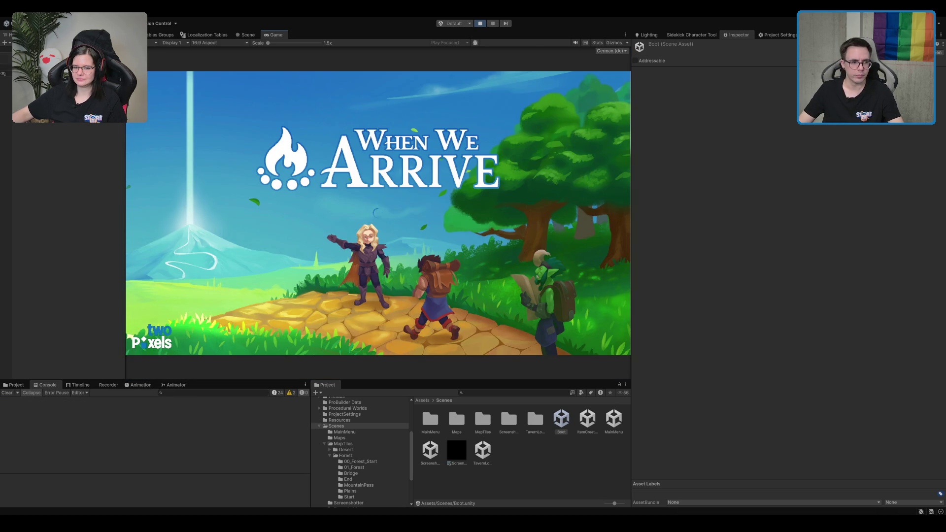
# Step: Start from the main menu, enter the green portal, and maximize the Game view
pyautogui.press('Return')
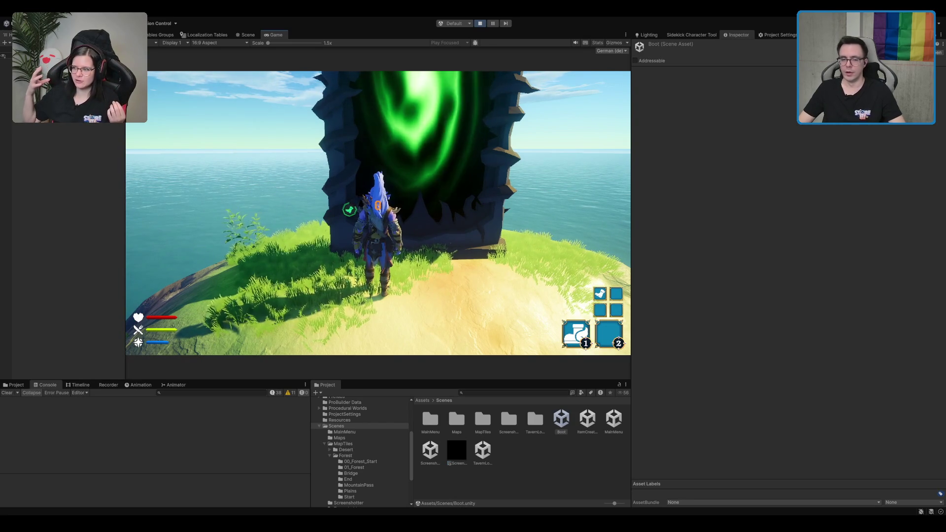
pyautogui.press('e')
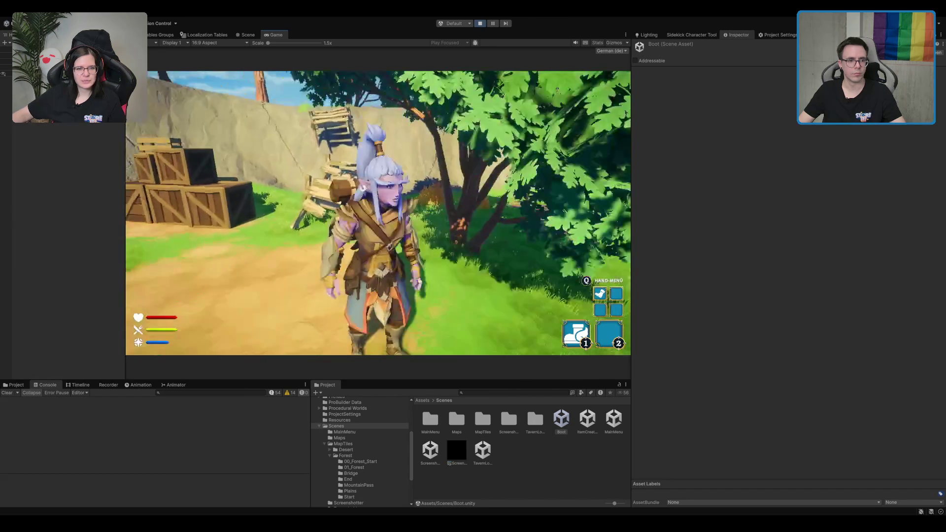
pyautogui.doubleClick(273, 33)
# Step: Run into the village and talk through the village woman's dialogue
pyautogui.press('w')
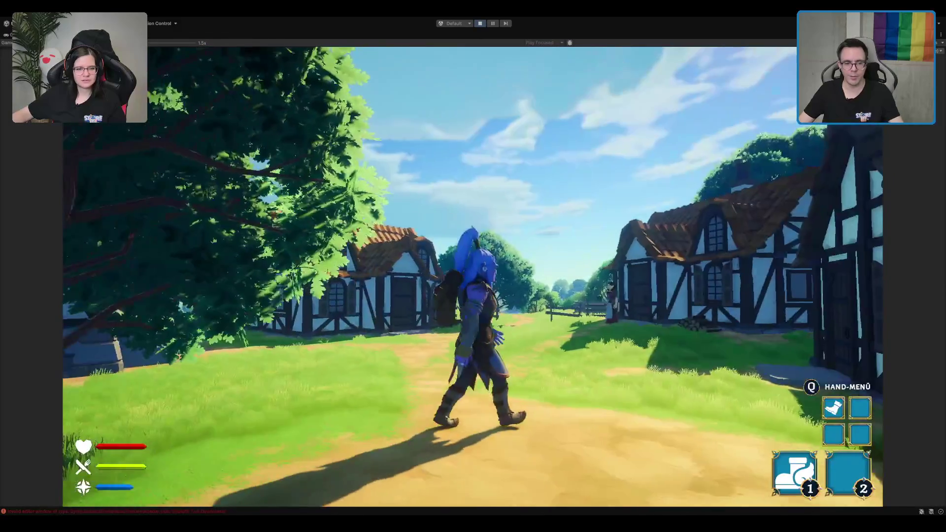
pyautogui.press('w')
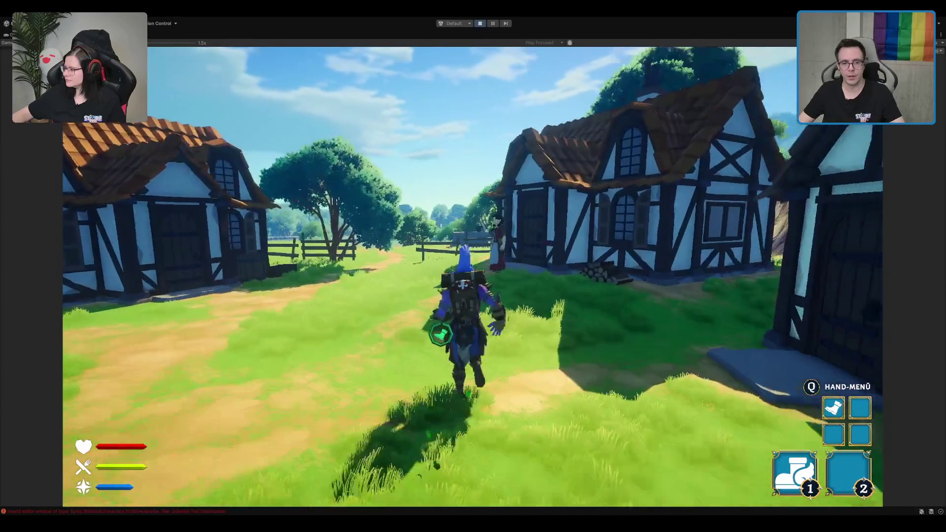
pyautogui.press('e')
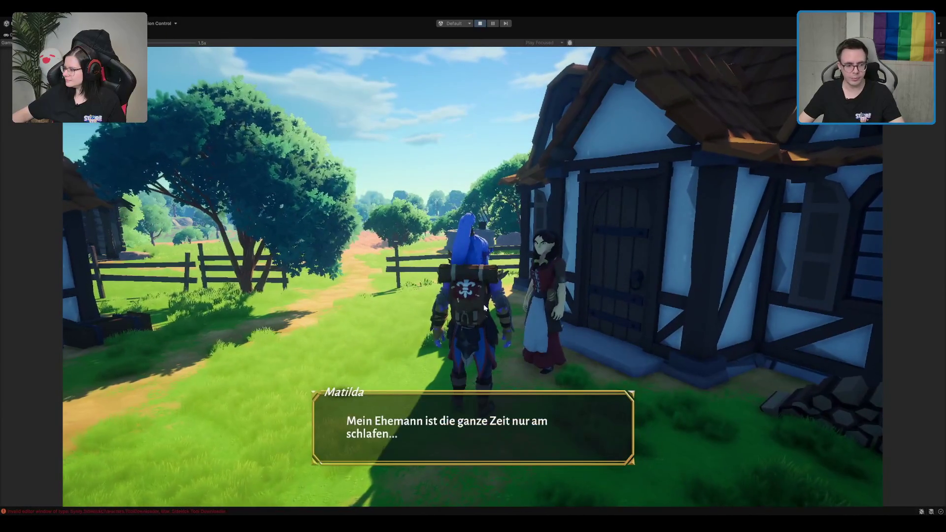
pyautogui.click(500, 403)
pyautogui.click(494, 400)
# Step: Walk past the villagers and houses, open the hut's storage, then close it
pyautogui.press('w')
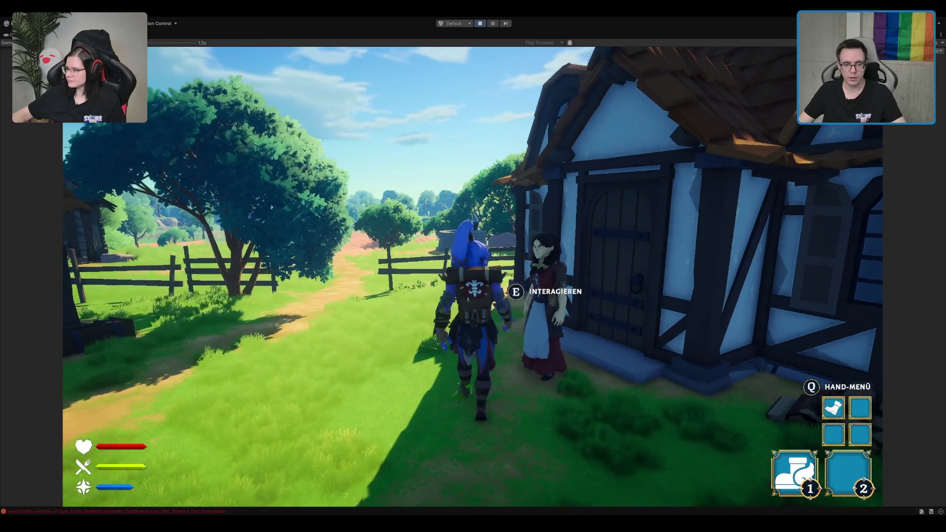
pyautogui.press('s')
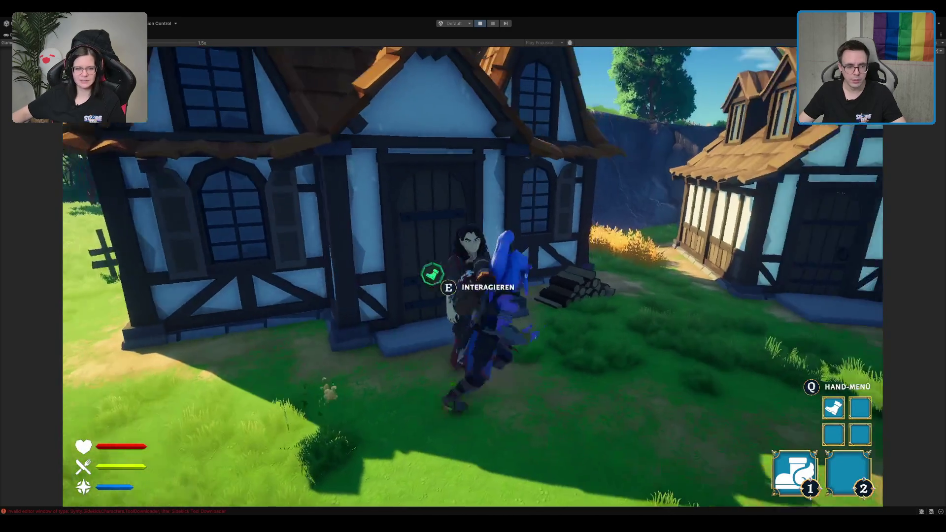
pyautogui.press('w')
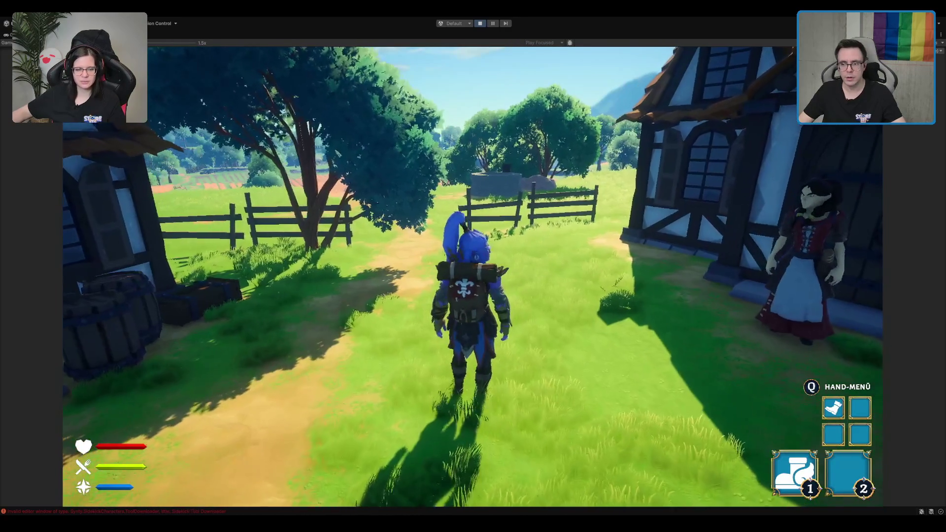
pyautogui.press('d')
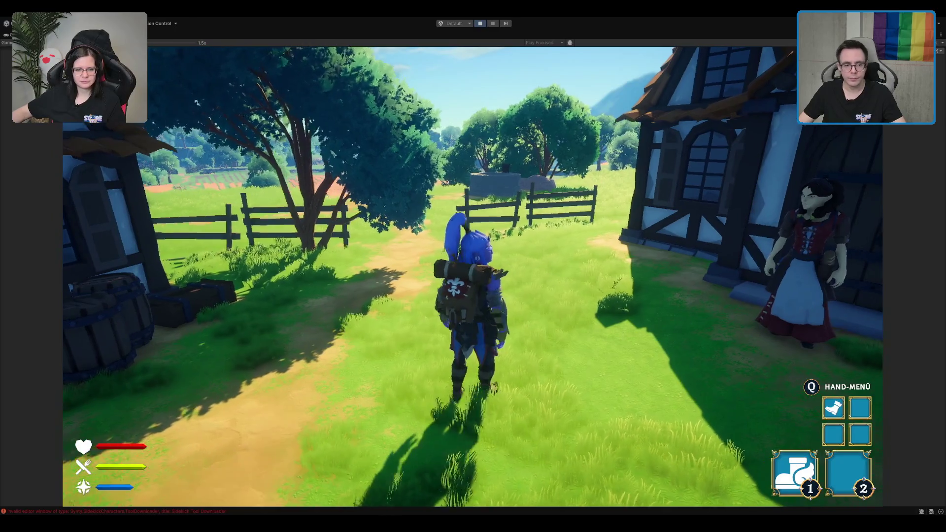
pyautogui.press('w')
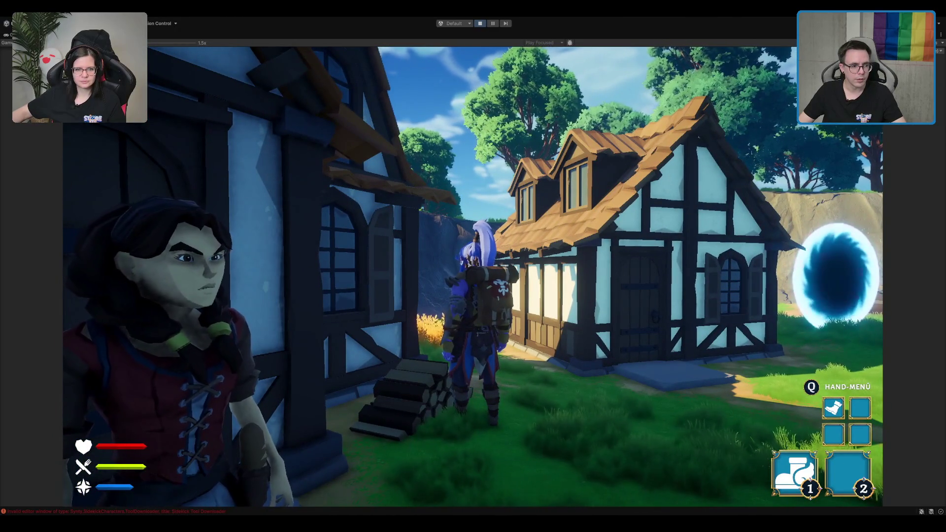
pyautogui.press('w')
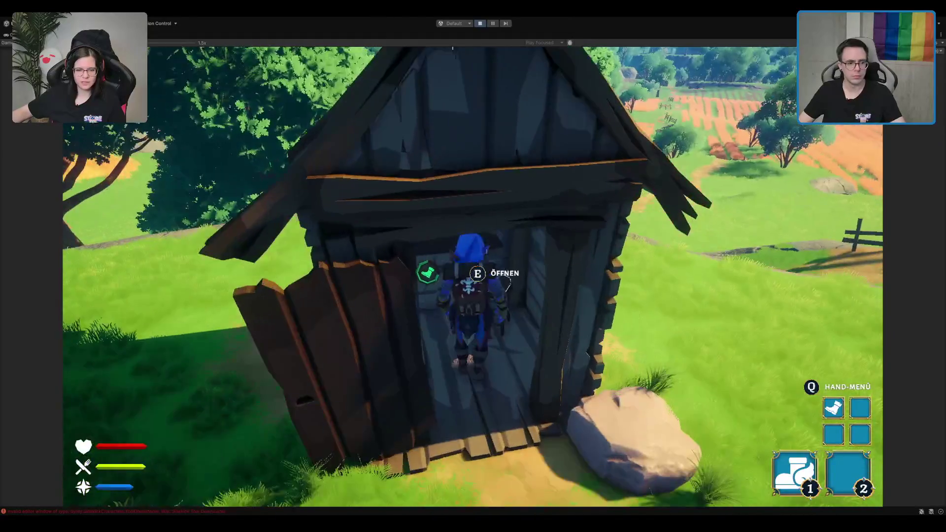
pyautogui.press('e')
pyautogui.press('Escape')
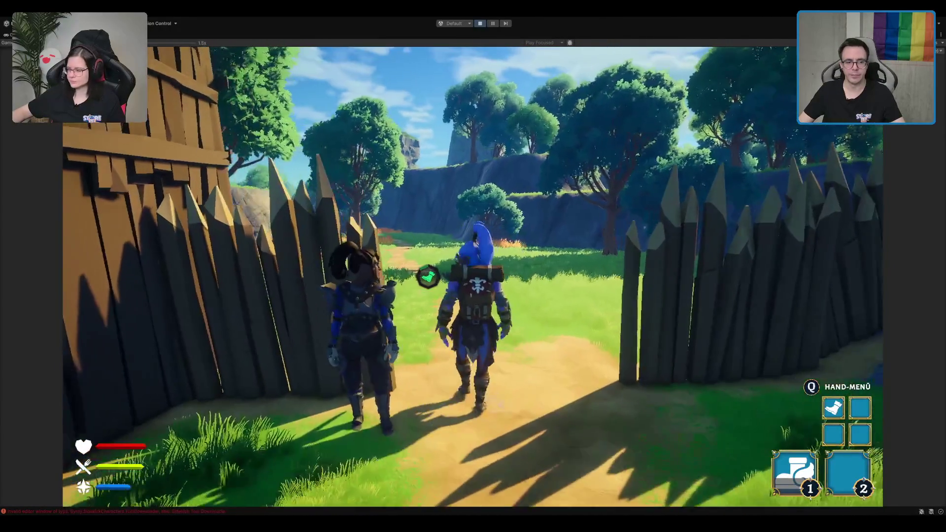
# Step: Walk past the fence and out through the palisade gate toward the riverside camp
pyautogui.press('w')
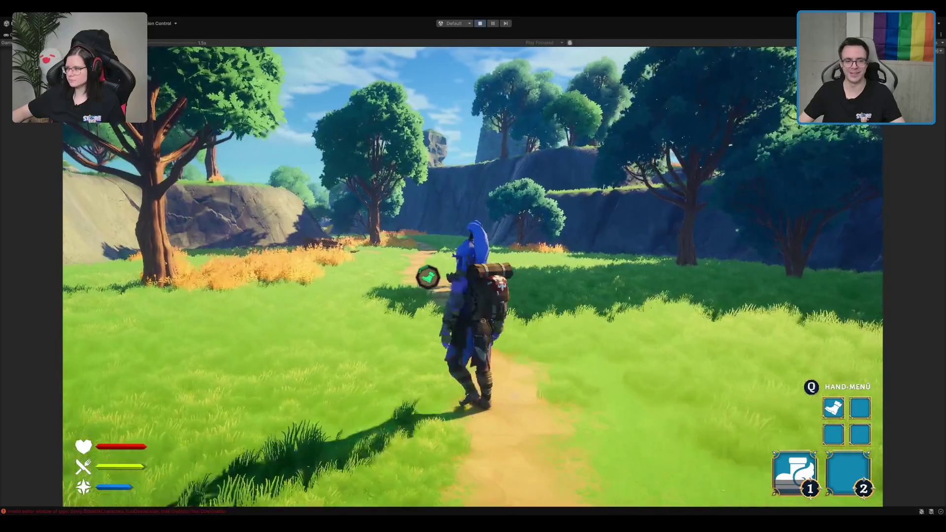
pyautogui.press('w')
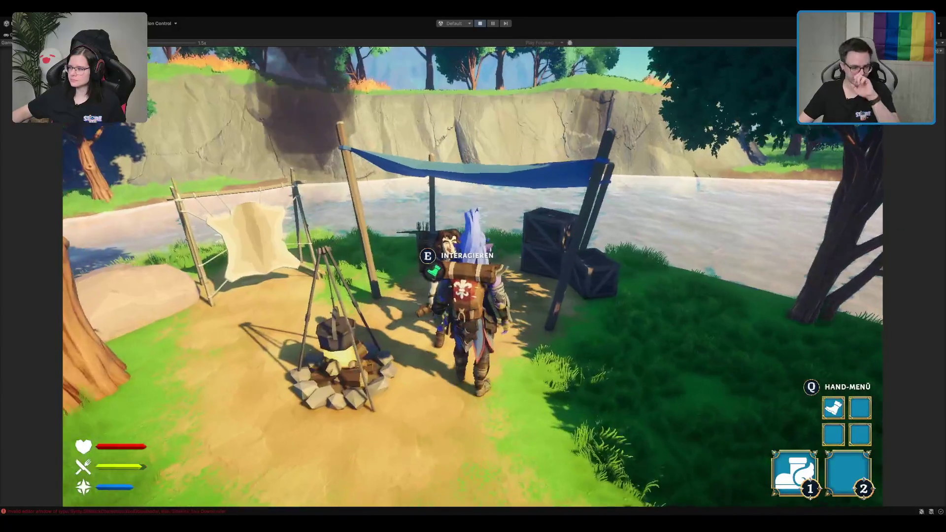
# Step: Talk to the camp NPC and click through the dialogue to its end
pyautogui.press('e')
pyautogui.click(508, 253)
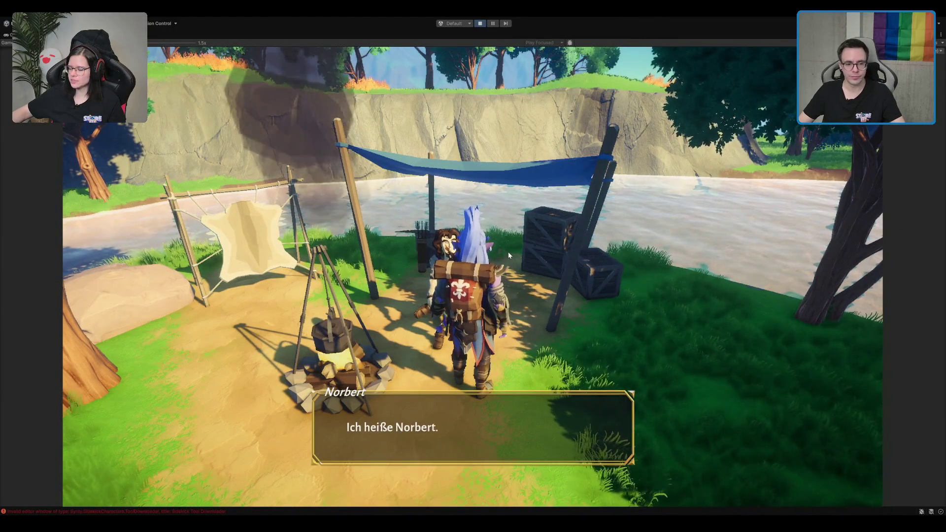
pyautogui.click(508, 249)
pyautogui.click(507, 247)
pyautogui.click(507, 246)
# Step: Run through the forest and meadow to the muddy outpost, then restore the editor layout
pyautogui.press('s')
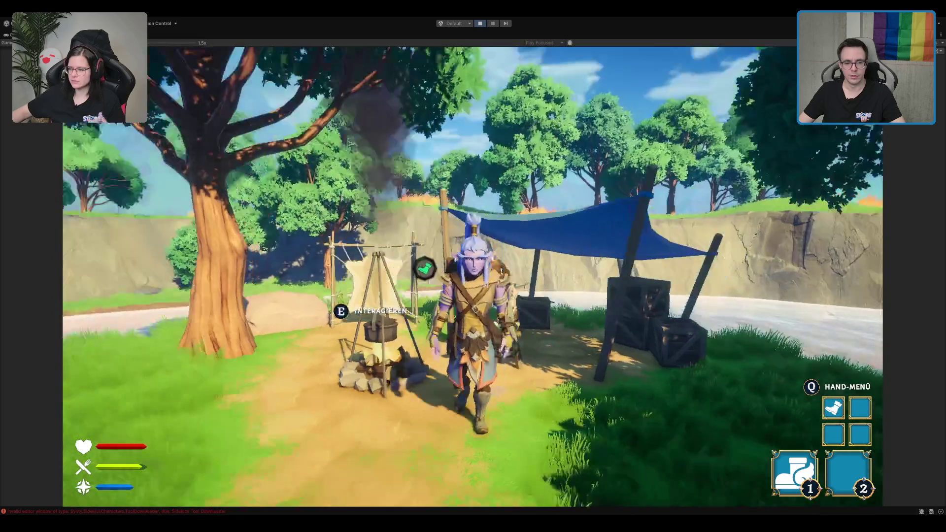
pyautogui.press('w')
pyautogui.press('w')
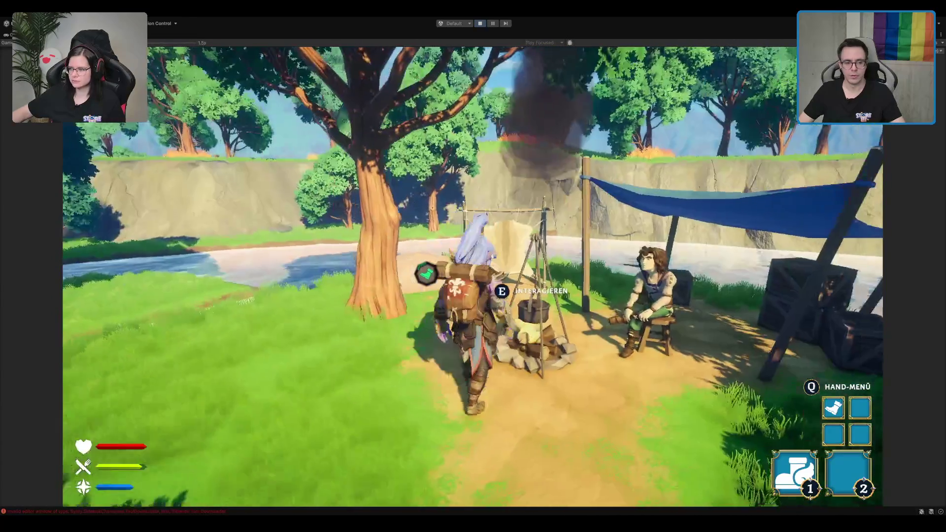
pyautogui.press('w')
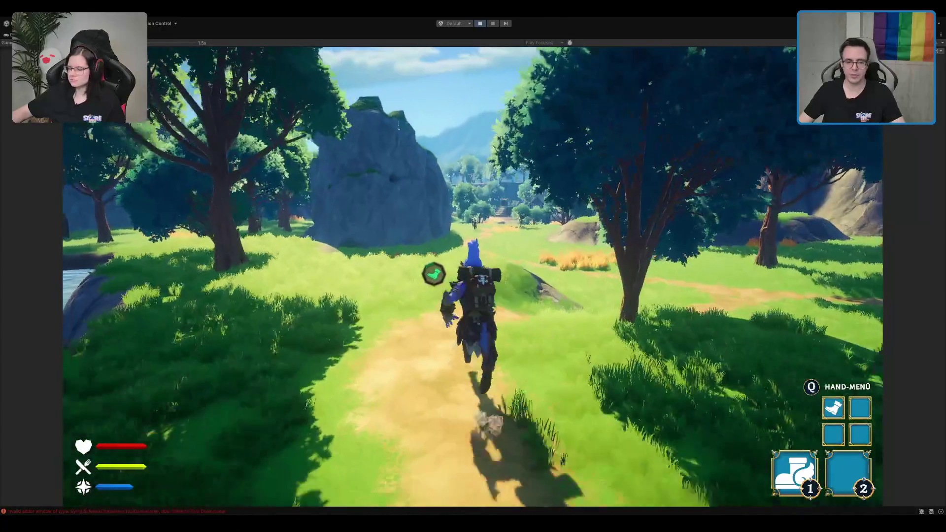
pyautogui.press('w')
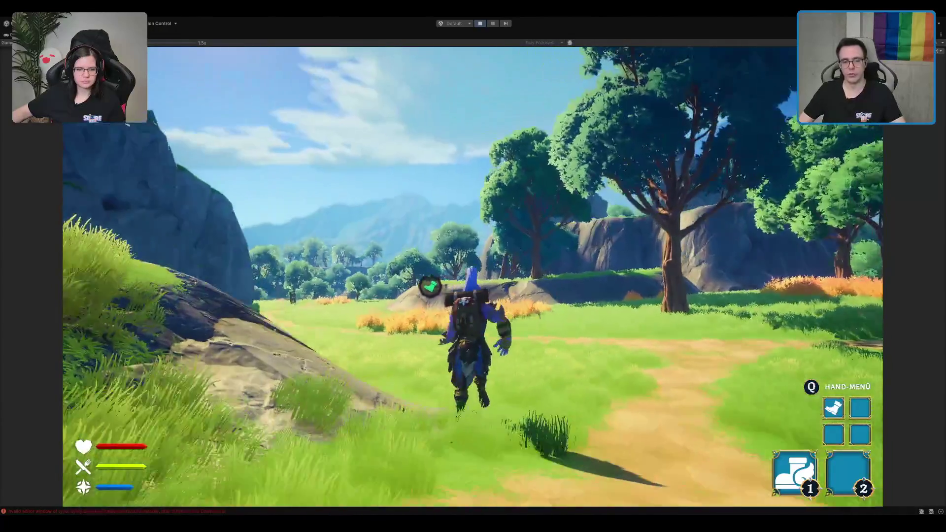
pyautogui.press('w')
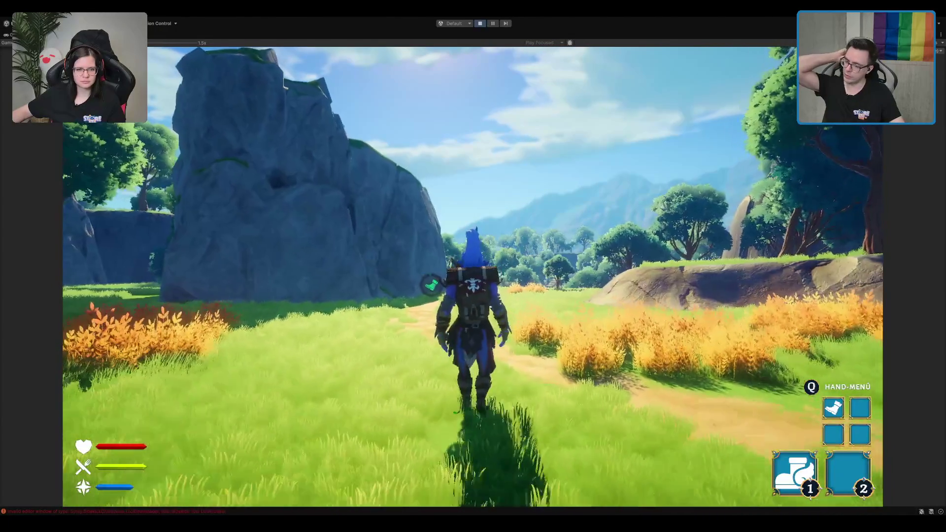
pyautogui.press('w')
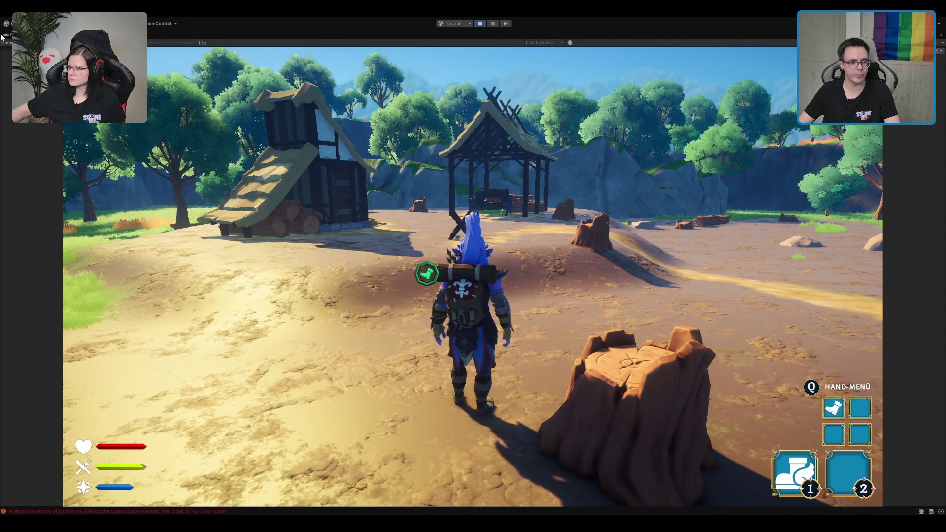
pyautogui.hotkey('shift', 'space')
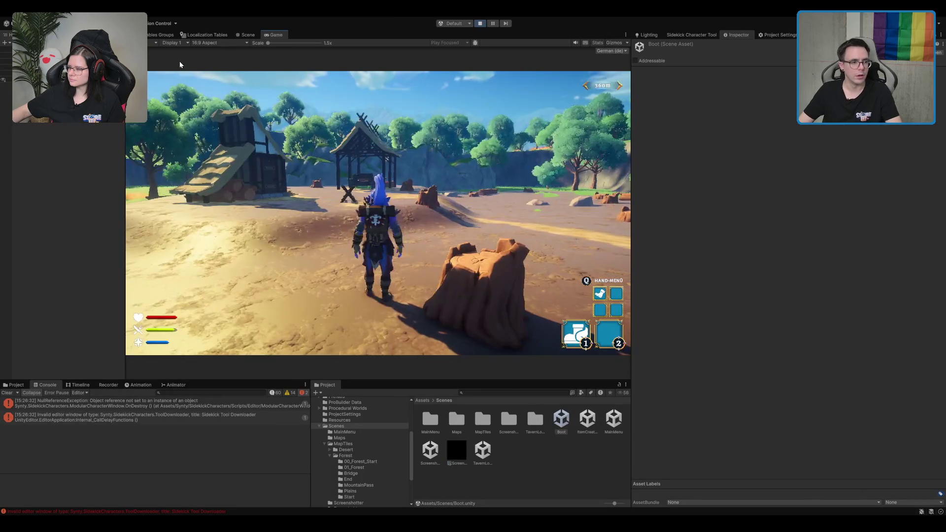
# Step: Select the village Terrain, view the outpost from above, and open its settings (256 width, 513 heightmap)
pyautogui.click(255, 35)
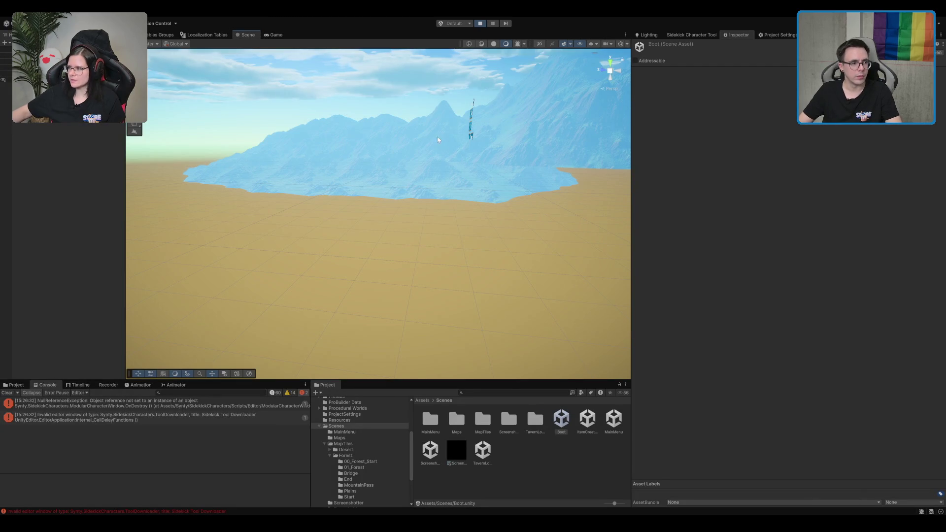
pyautogui.click(30, 74)
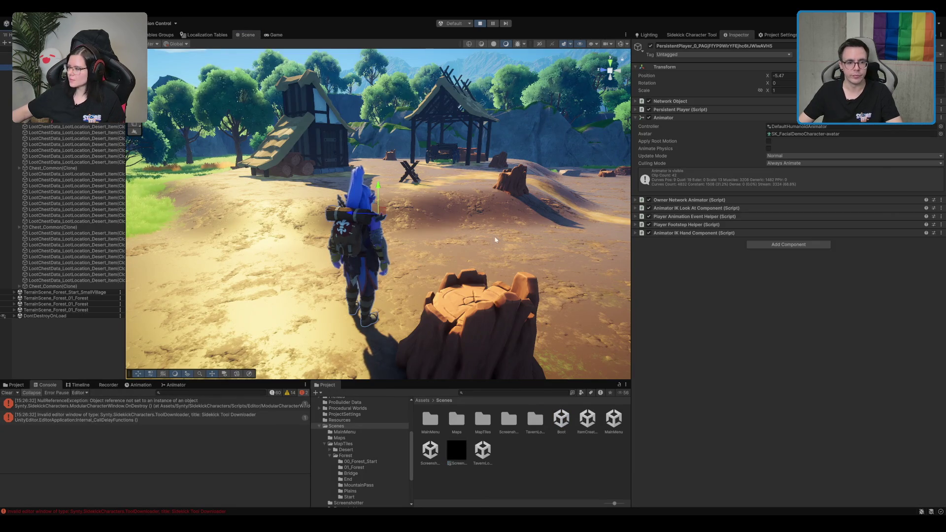
pyautogui.click(555, 226)
pyautogui.moveTo(556, 226); pyautogui.dragTo(508, 252)
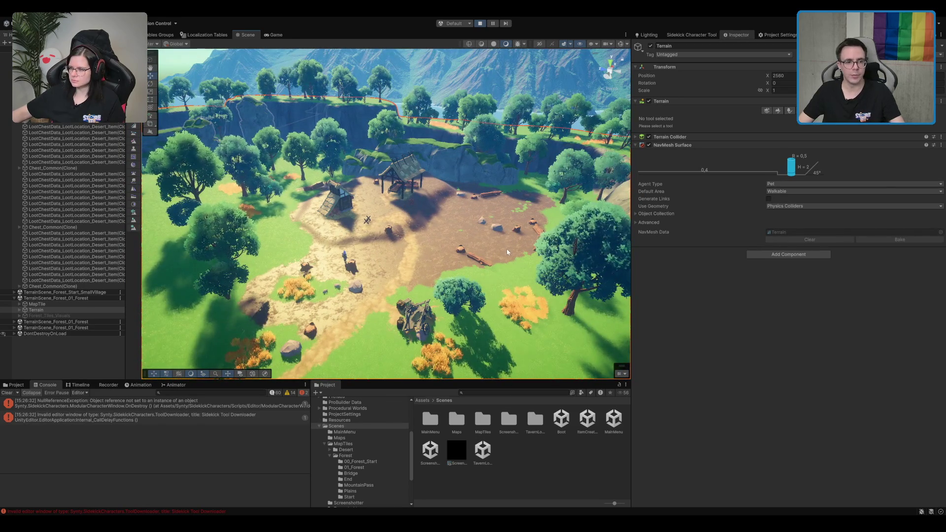
pyautogui.click(275, 35)
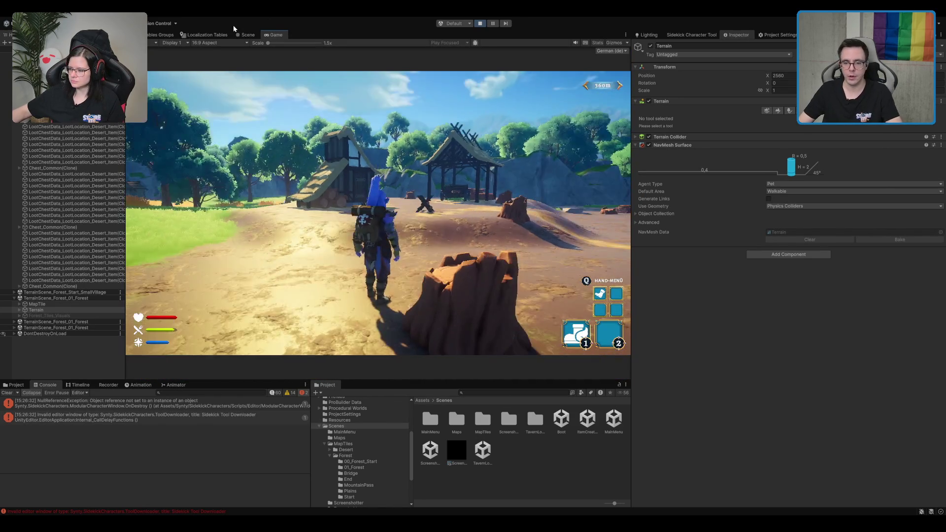
pyautogui.click(255, 38)
pyautogui.click(812, 111)
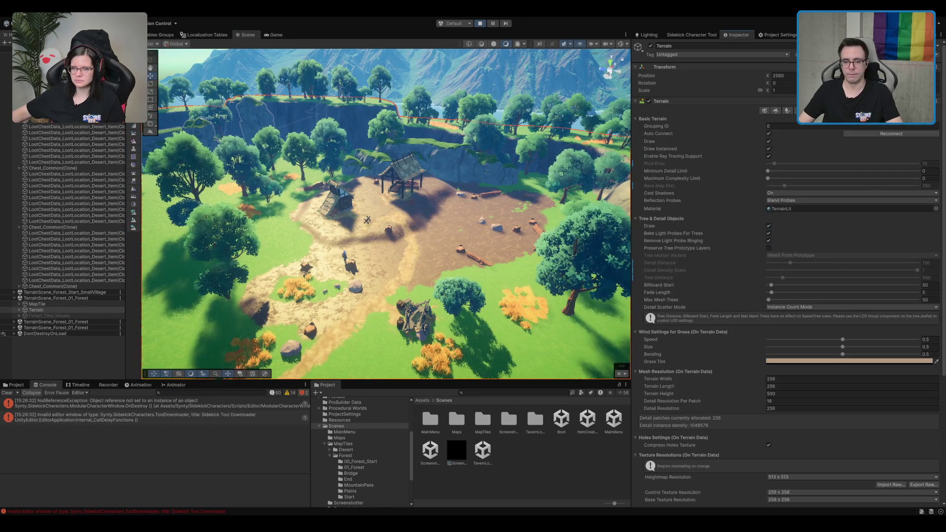
pyautogui.click(788, 111)
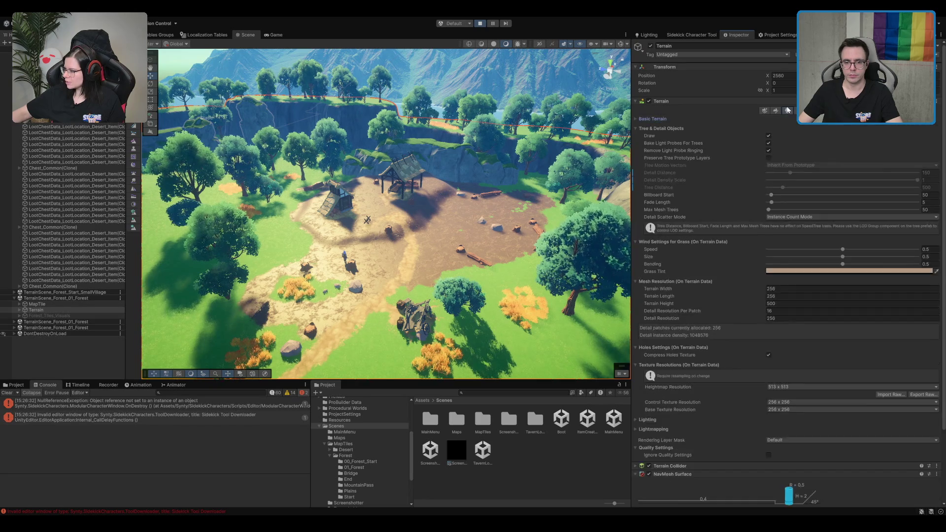
# Step: Choose Paint Texture and open the Mud layer asset (tiling 10 x 10) from the Layer Palette
pyautogui.click(777, 111)
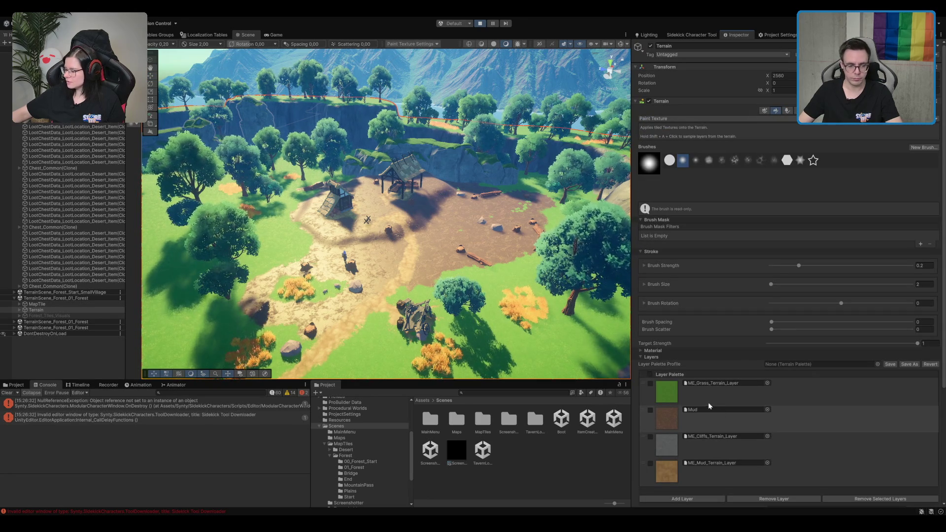
pyautogui.click(710, 409)
pyautogui.doubleClick(710, 409)
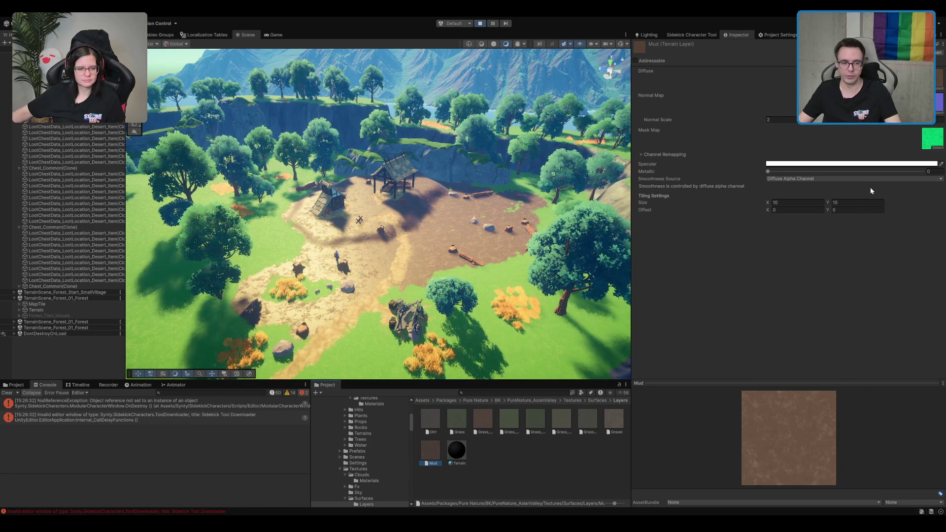
pyautogui.scroll(3)
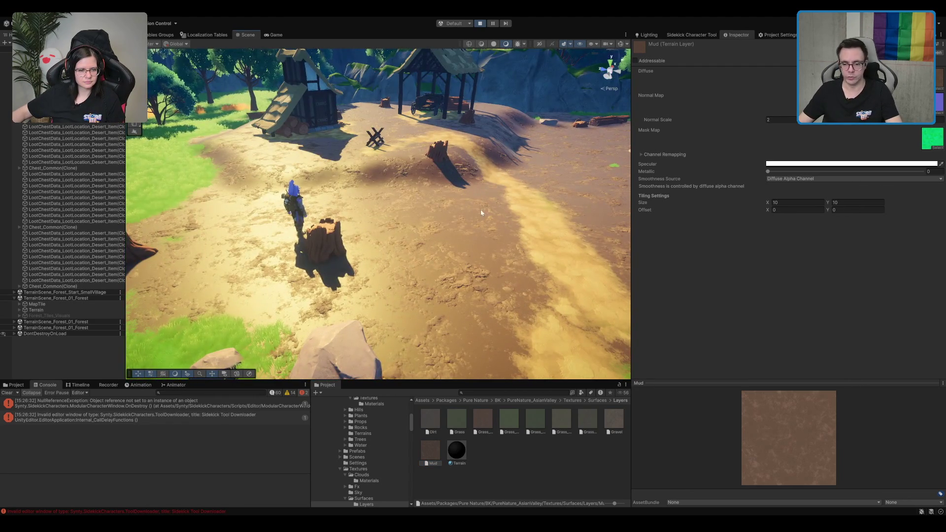
# Step: Orbit to a low view of the mud clearing and set the Mud layer's Normal Scale to 2
pyautogui.moveTo(475, 93); pyautogui.dragTo(471, 181)
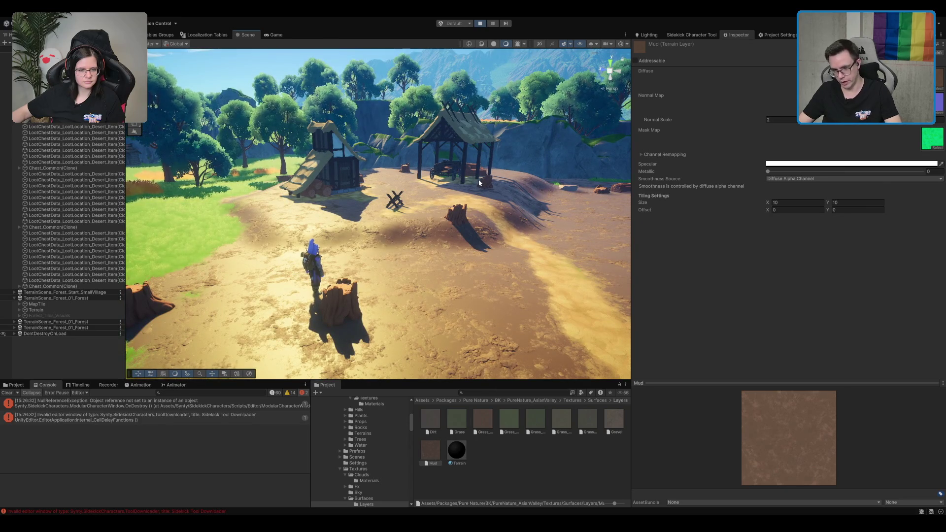
pyautogui.scroll(3)
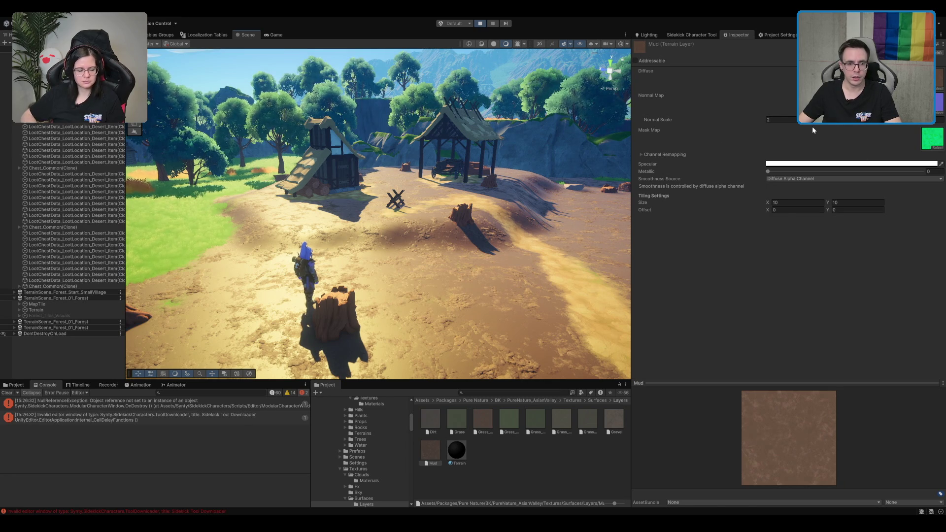
pyautogui.click(793, 120)
pyautogui.write('0')
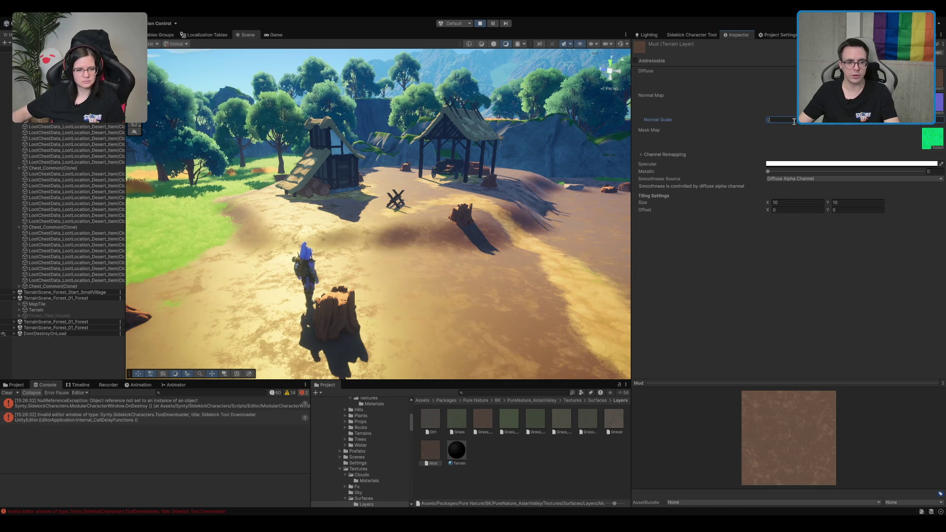
pyautogui.press('BackSpace')
pyautogui.write('2')
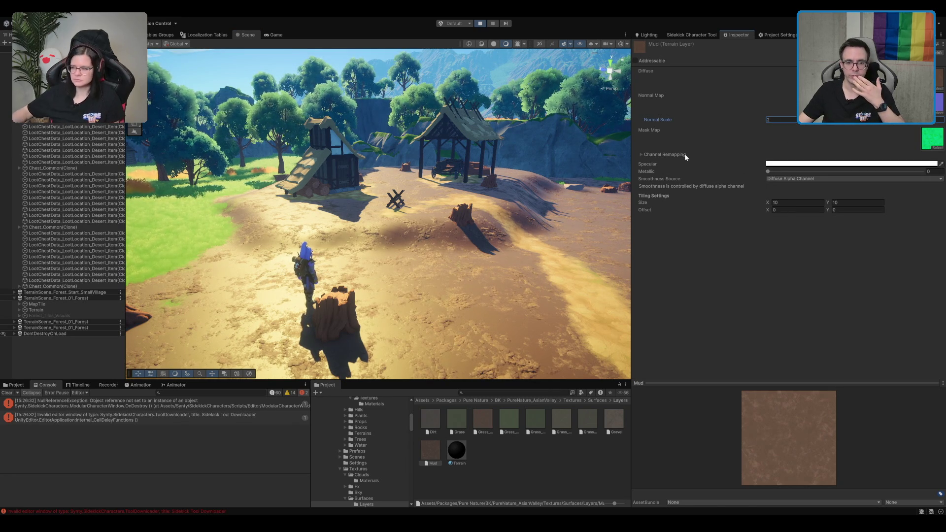
# Step: Set the Mud smoothness source to Constant at 0, then reselect the Terrain
pyautogui.click(649, 155)
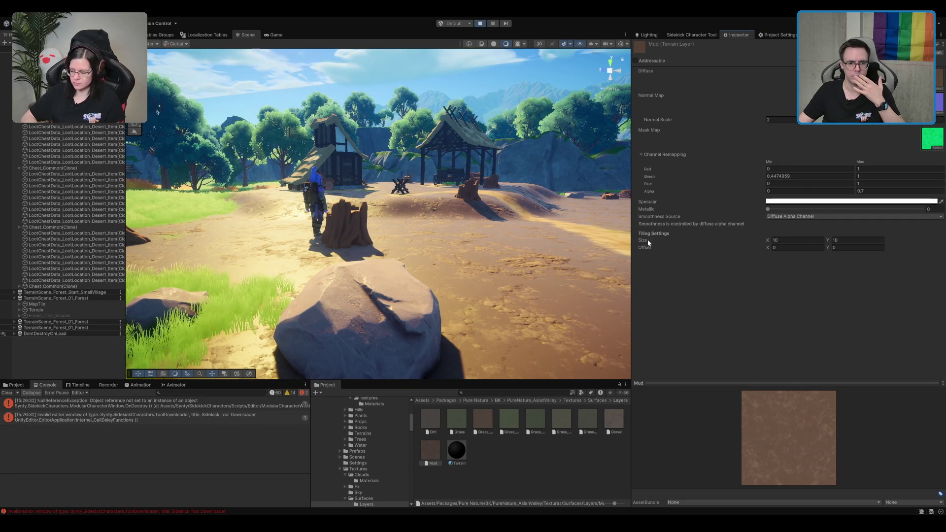
pyautogui.click(811, 217)
pyautogui.click(814, 224)
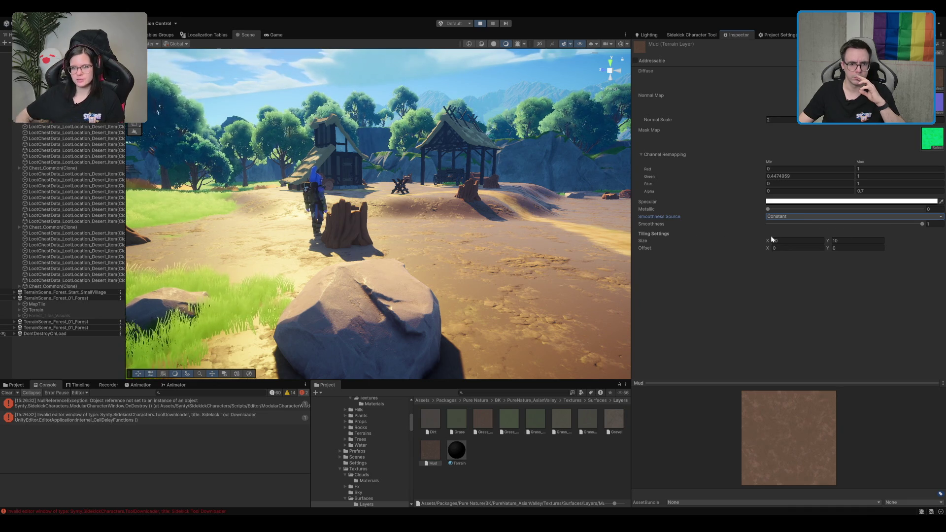
pyautogui.moveTo(898, 223); pyautogui.dragTo(542, 229)
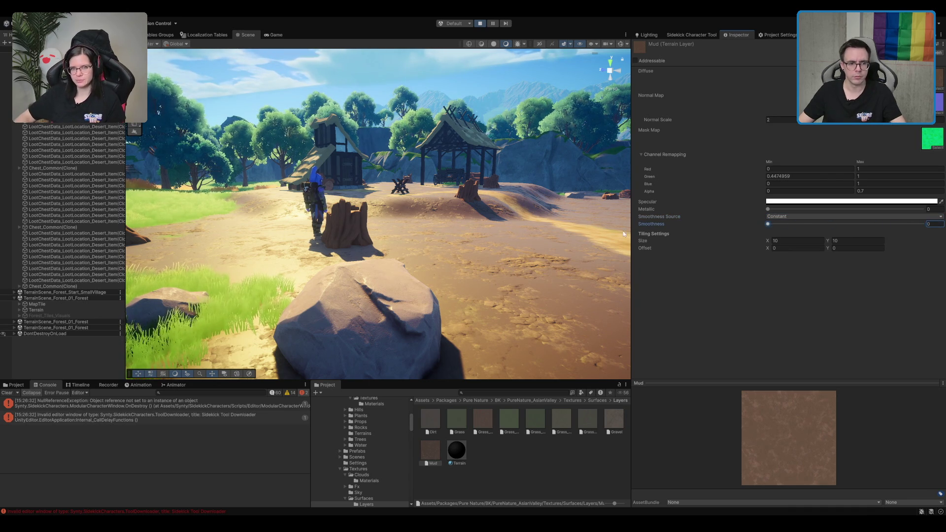
pyautogui.click(439, 230)
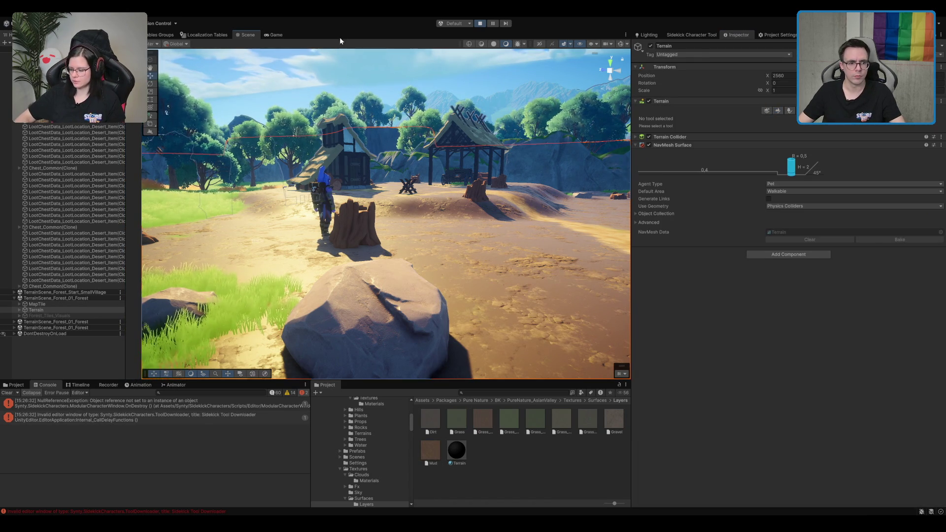
# Step: Switch to the Game view and raise the Mud layer's smoothness back to 1
pyautogui.click(283, 39)
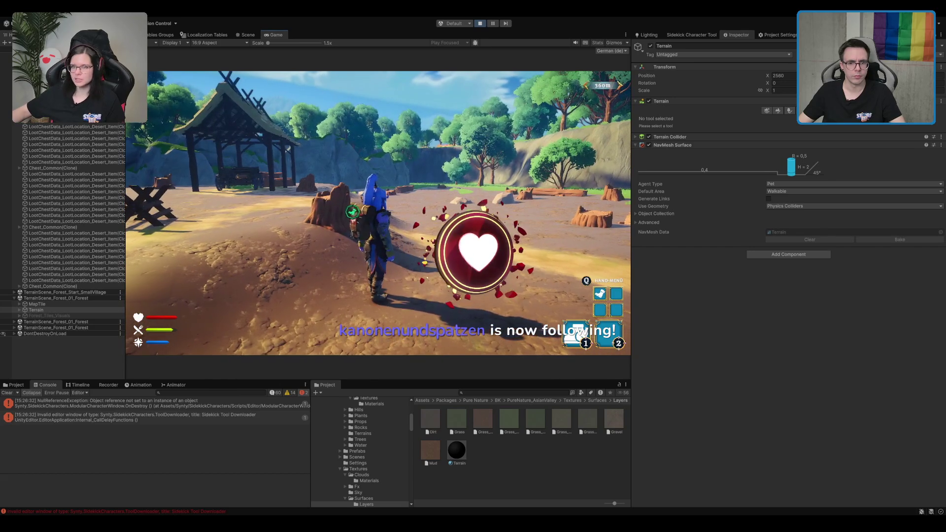
pyautogui.click(430, 450)
pyautogui.moveTo(768, 186); pyautogui.dragTo(922, 186)
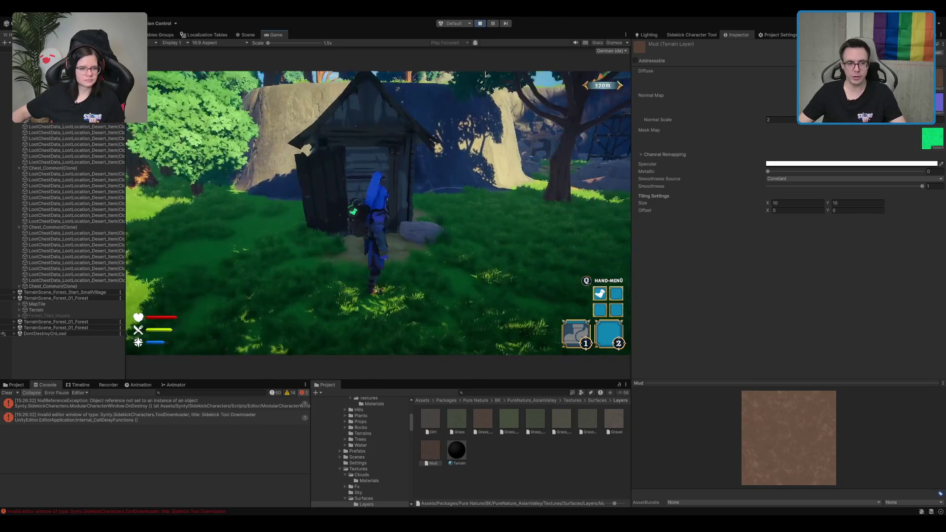
# Step: Open the hut chest and merge its gold stacks into the backpack
pyautogui.press('e')
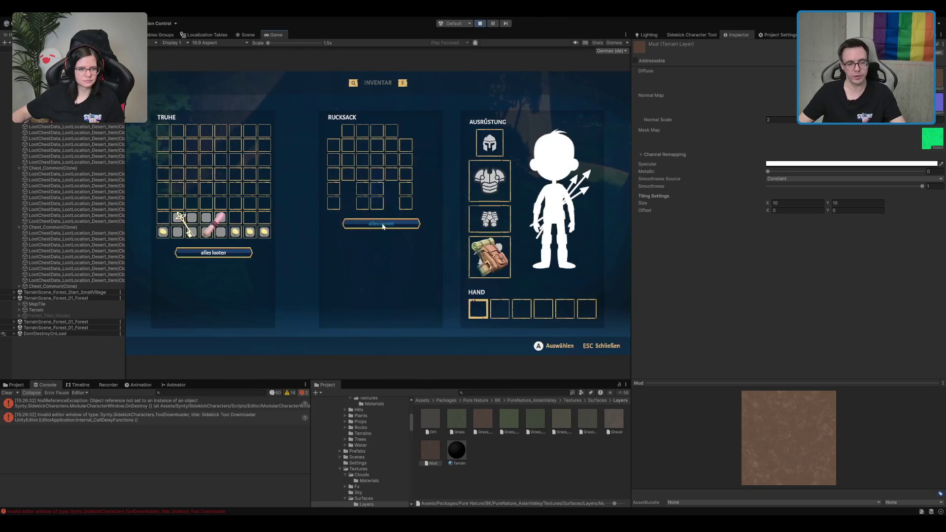
pyautogui.press('Escape')
pyautogui.press('e')
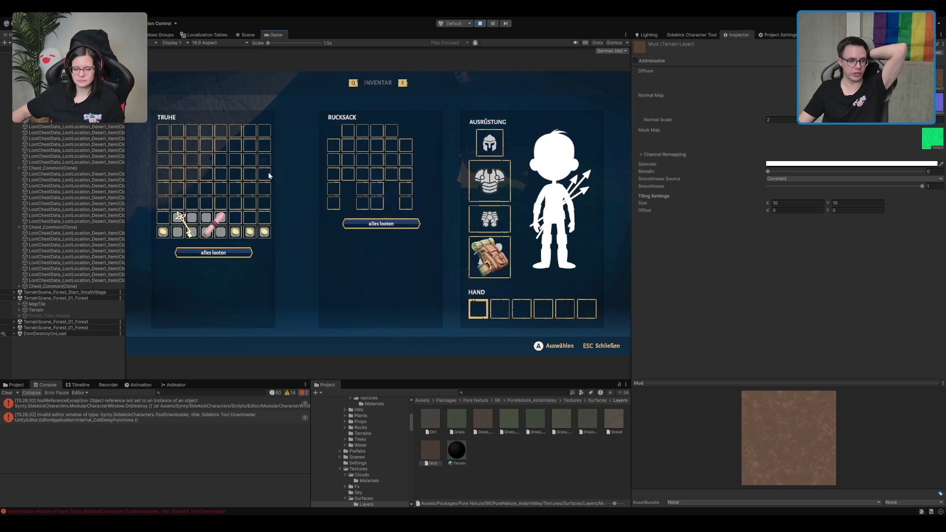
pyautogui.moveTo(172, 227)
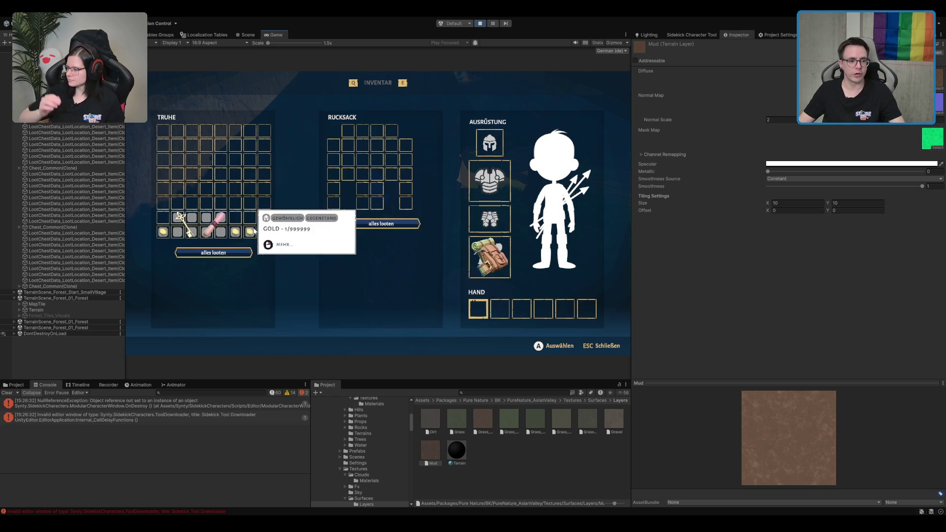
pyautogui.click(236, 231)
pyautogui.click(277, 248)
pyautogui.click(303, 237)
# Step: Loot the remaining scroll and ornate key into the backpack, then close the chest
pyautogui.click(213, 253)
pyautogui.moveTo(353, 178)
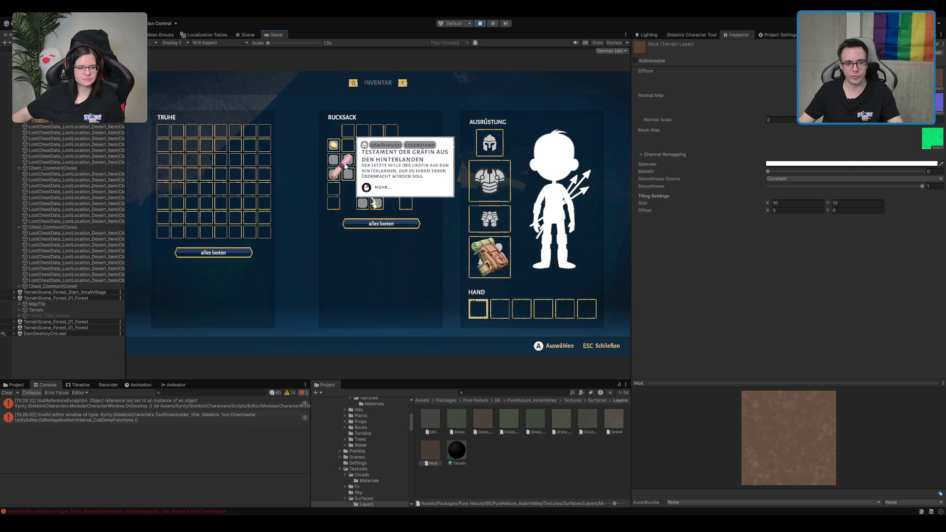
pyautogui.moveTo(379, 195)
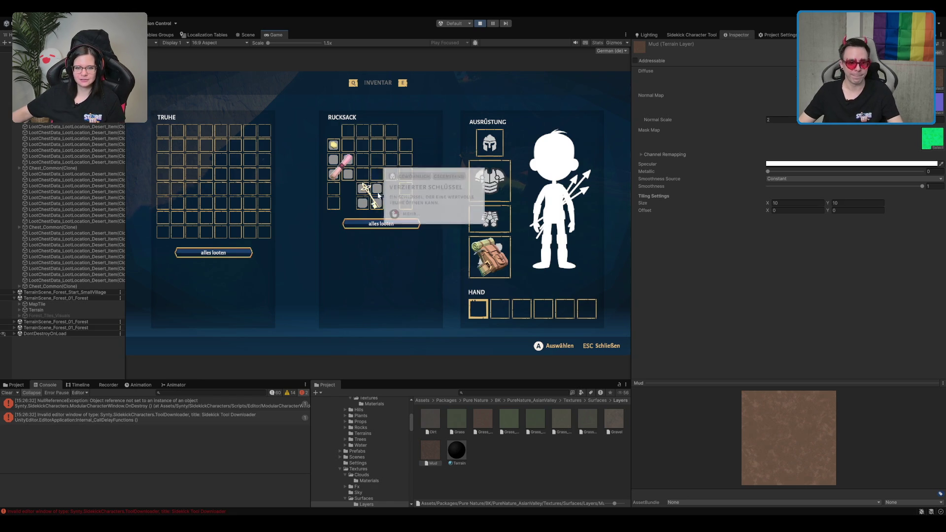
pyautogui.press('Escape')
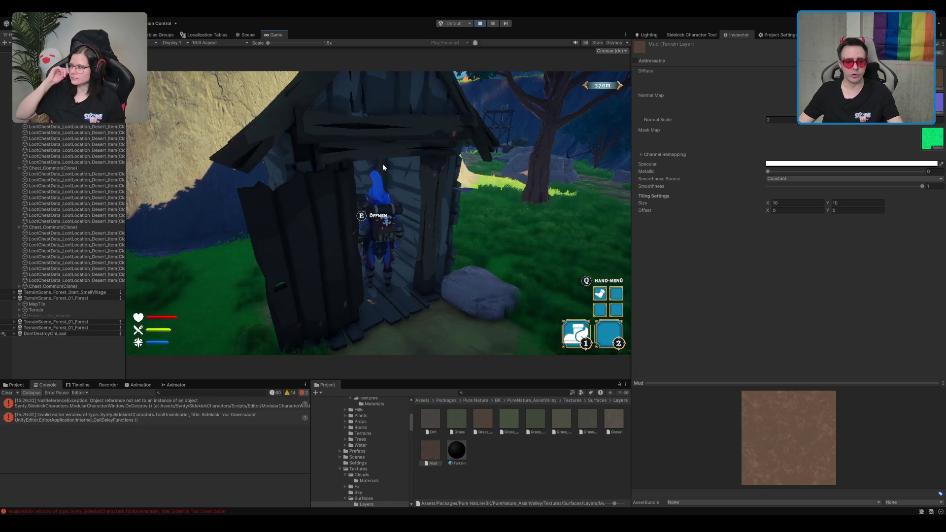
# Step: Run out of the shed along the forest path and rail tracks to the mine, then open the inventory
pyautogui.press('e')
pyautogui.press('Escape')
pyautogui.press('w')
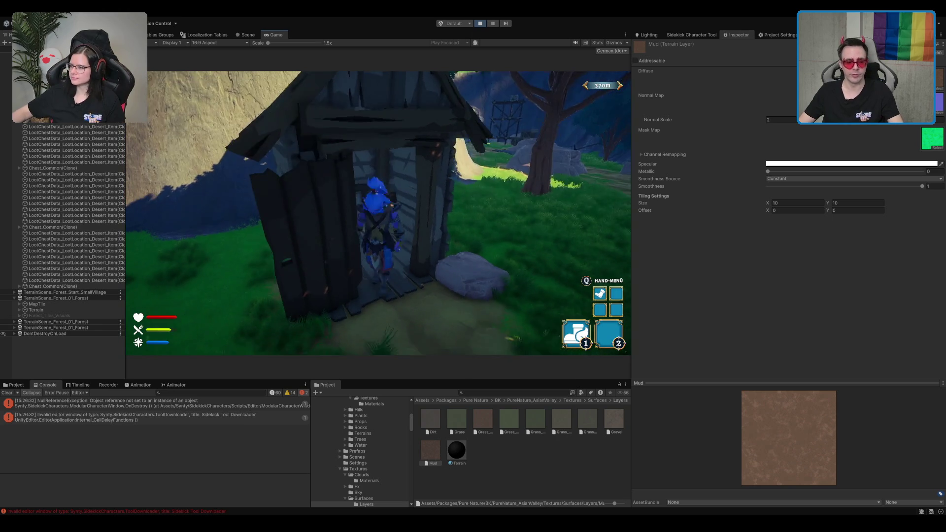
pyautogui.press('w')
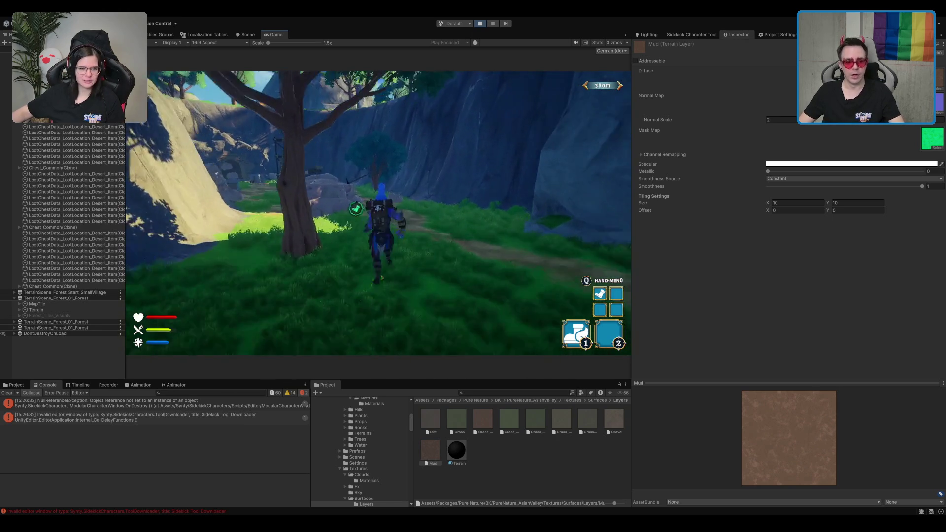
pyautogui.press('w')
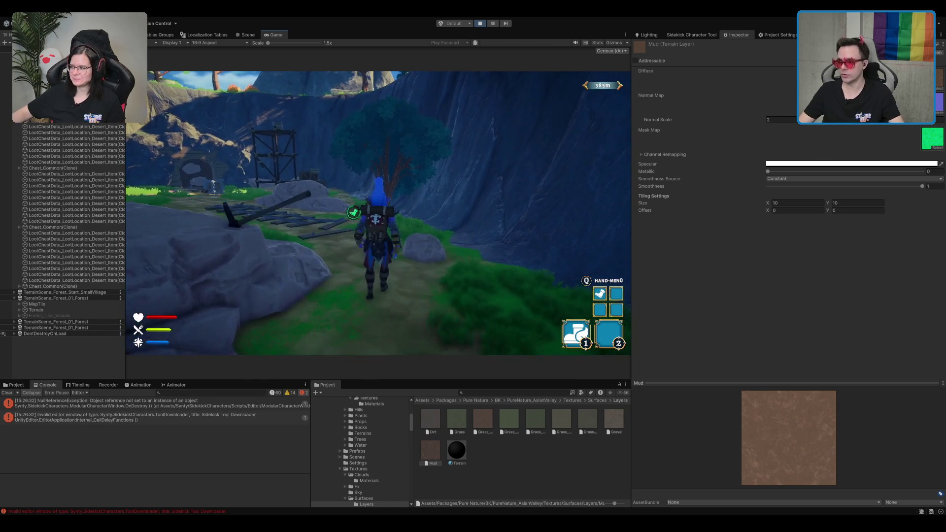
pyautogui.press('w')
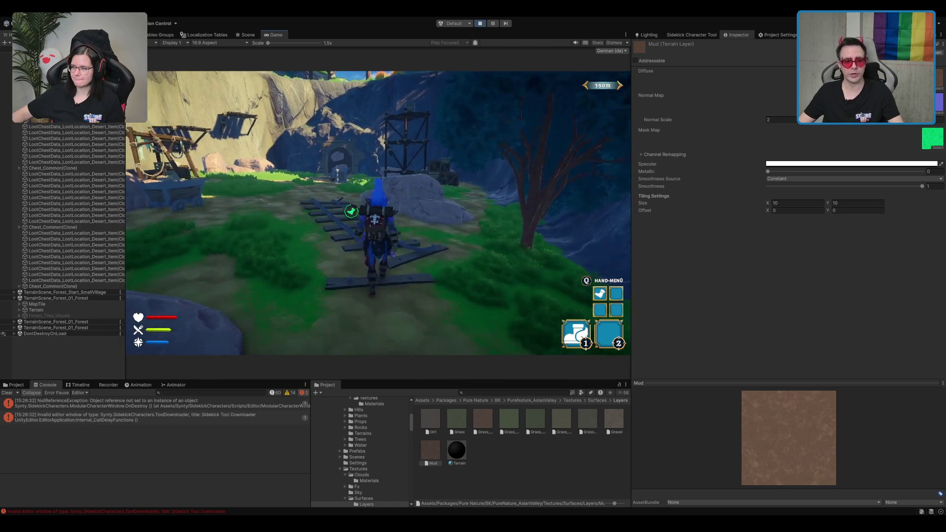
pyautogui.press('w')
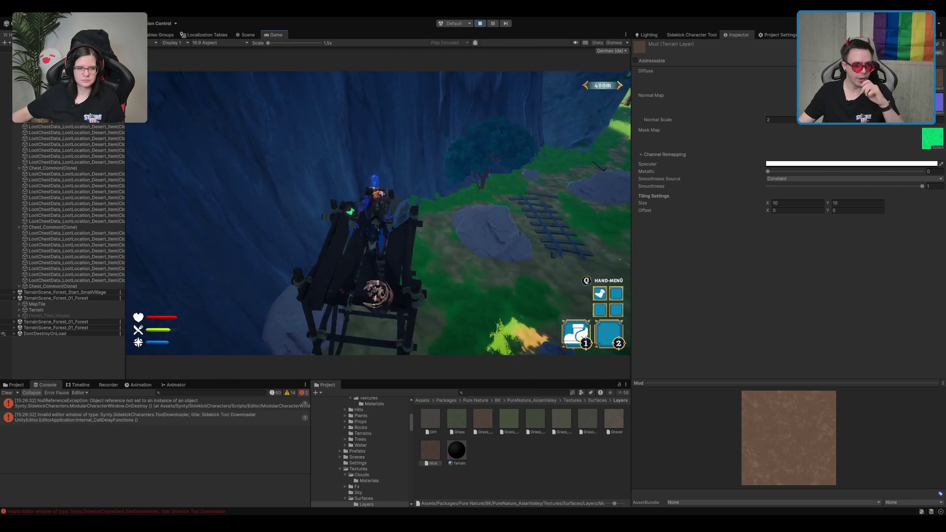
pyautogui.press('e')
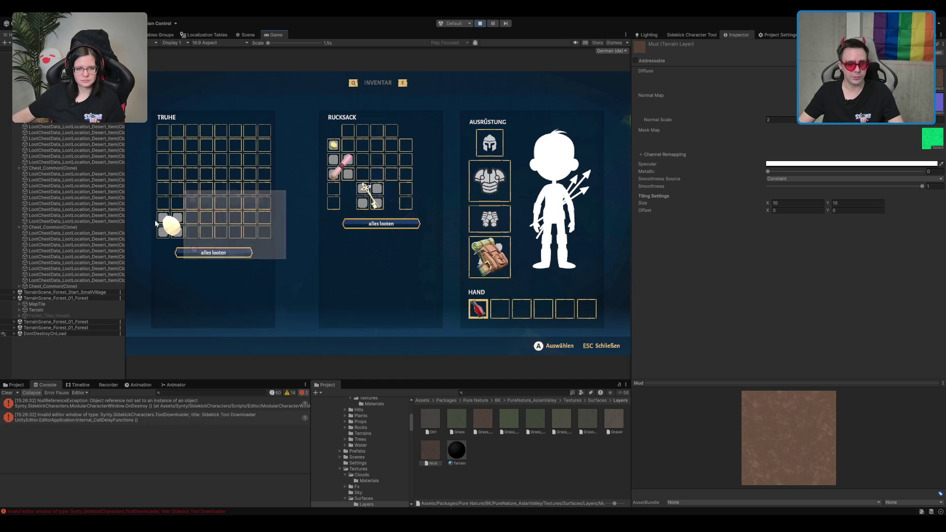
# Step: Close the inventory with Esc to resume the play-test
pyautogui.press('Escape')
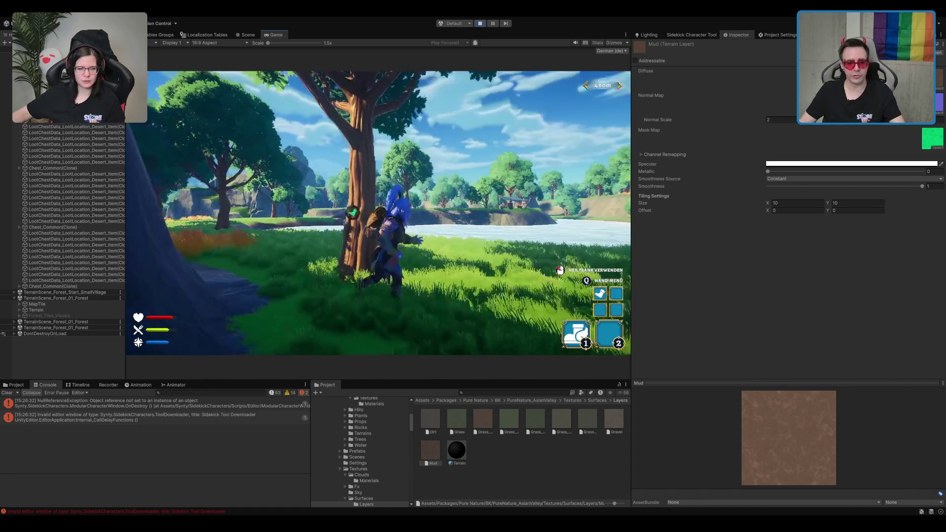
# Step: Drink the red healing potion from the radial hand menu, then dismiss the menu
pyautogui.press('q')
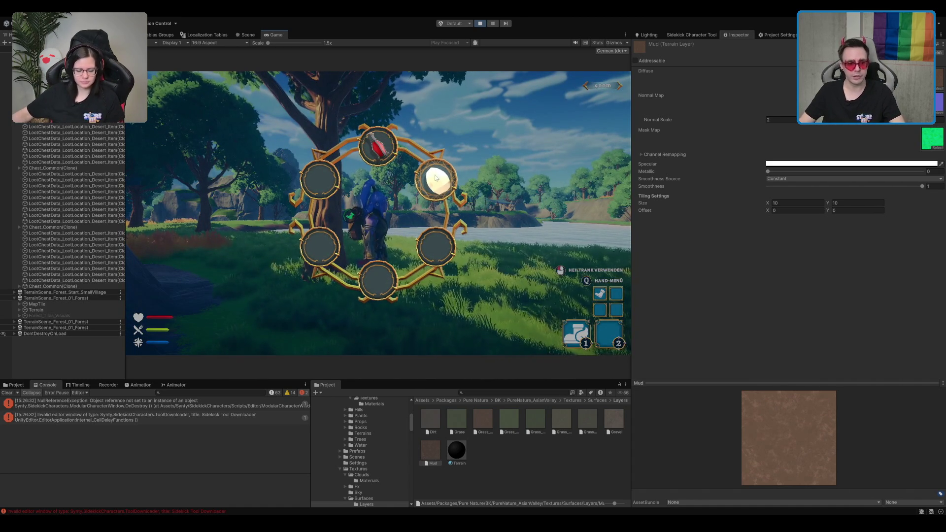
pyautogui.click(381, 148)
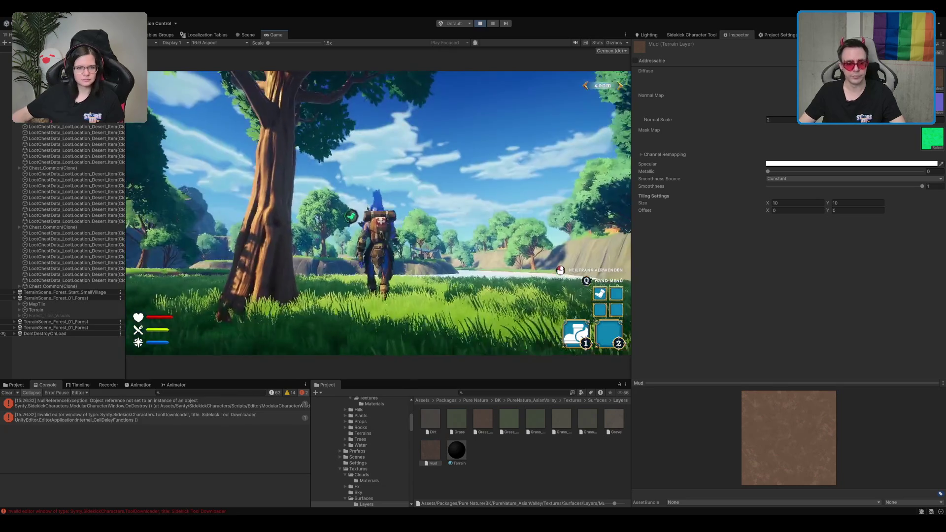
pyautogui.press('w')
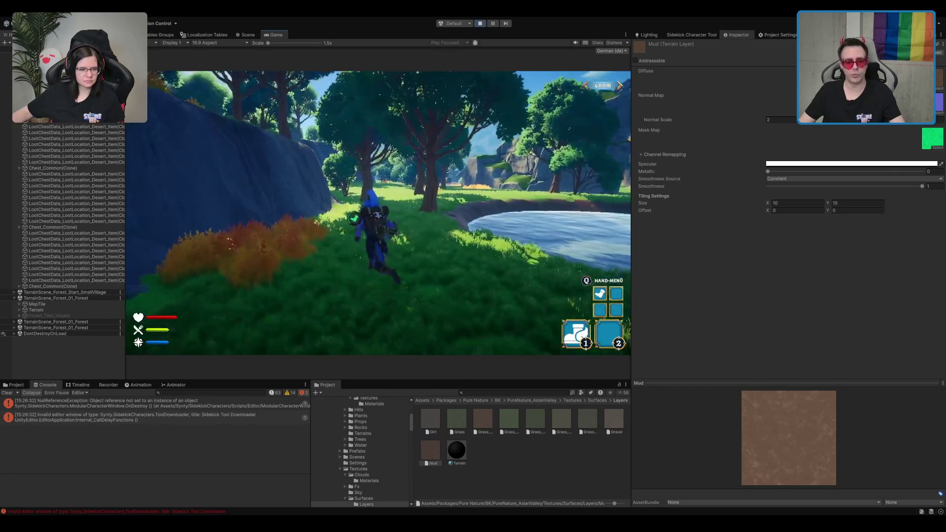
pyautogui.press('q')
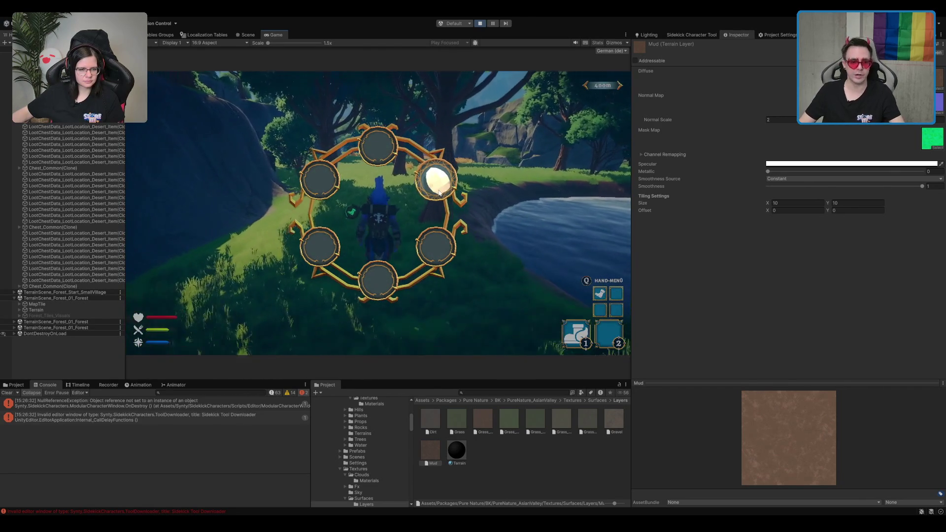
pyautogui.click(447, 182)
# Step: Run through the grass and trees into the meadow and climb the rock ledge toward the camp
pyautogui.press('w')
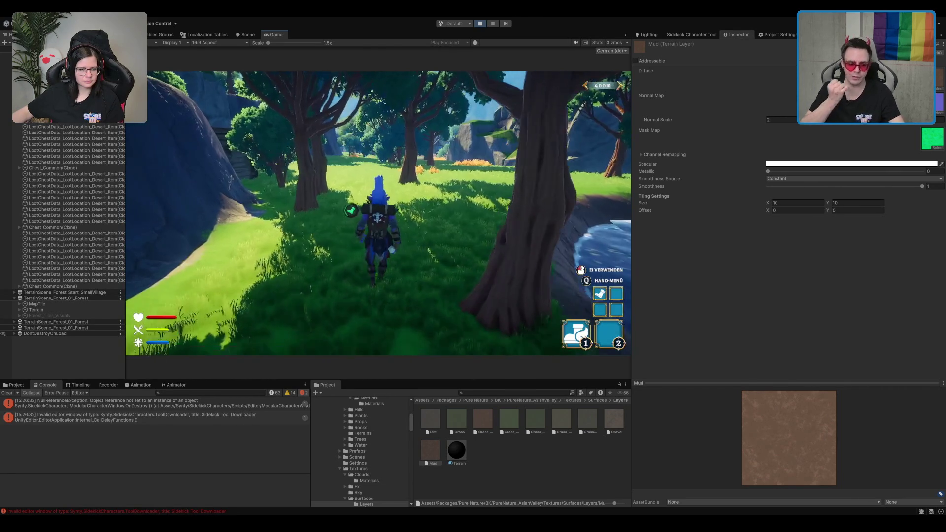
pyautogui.press('w')
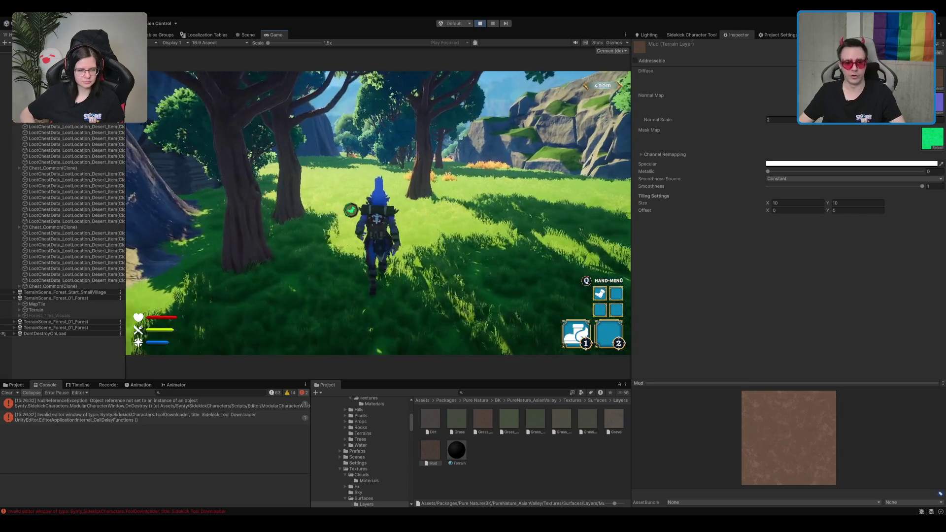
pyautogui.press('w')
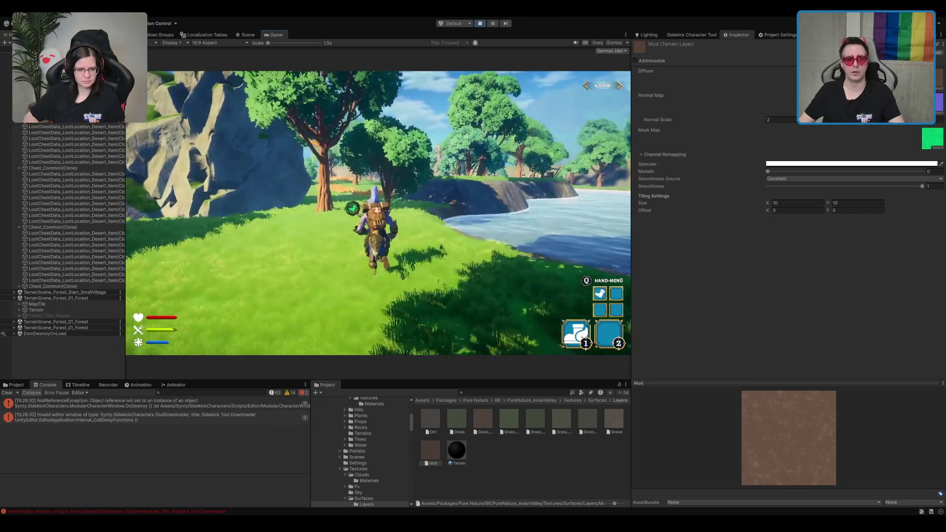
pyautogui.press('w')
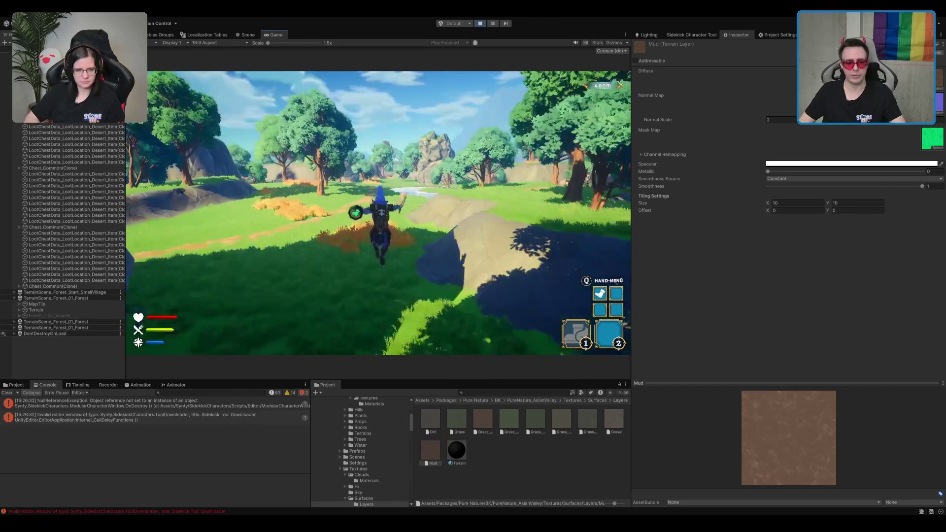
pyautogui.press('w')
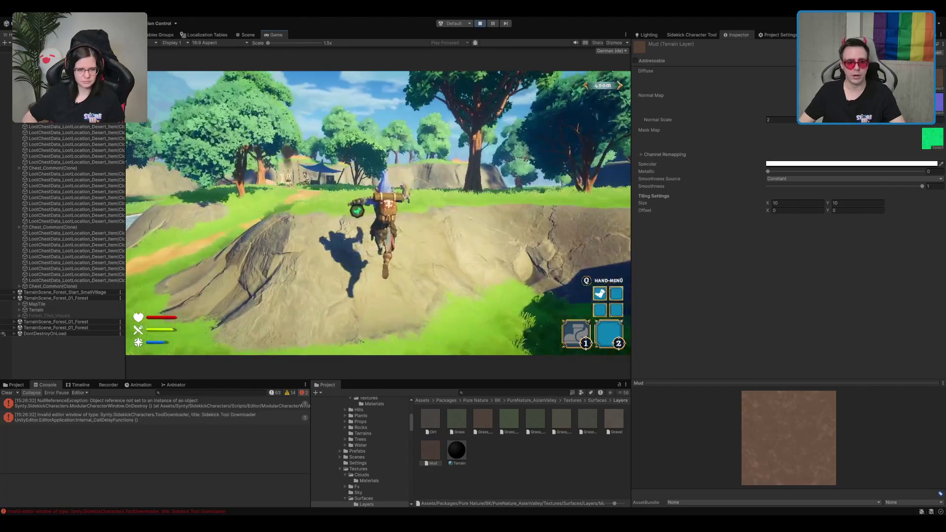